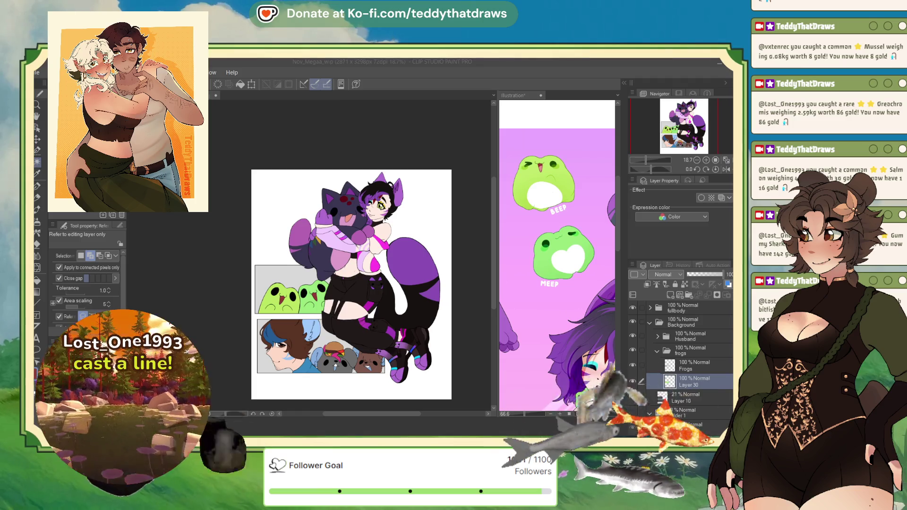
pyautogui.scroll(1, 357, 205)
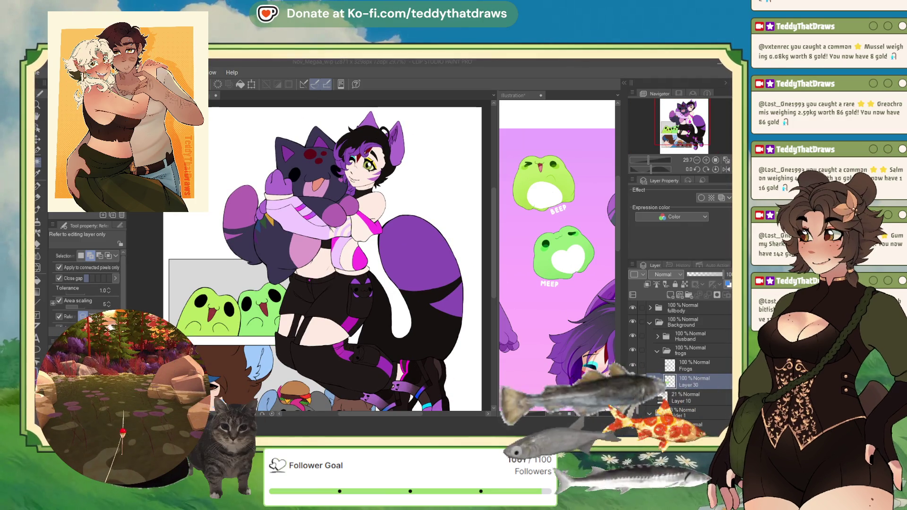
# Step: Collapse the frogs folder and expand the fullbody folder in the Layer palette
pyautogui.click(657, 352)
pyautogui.scroll(-1, 660, 312)
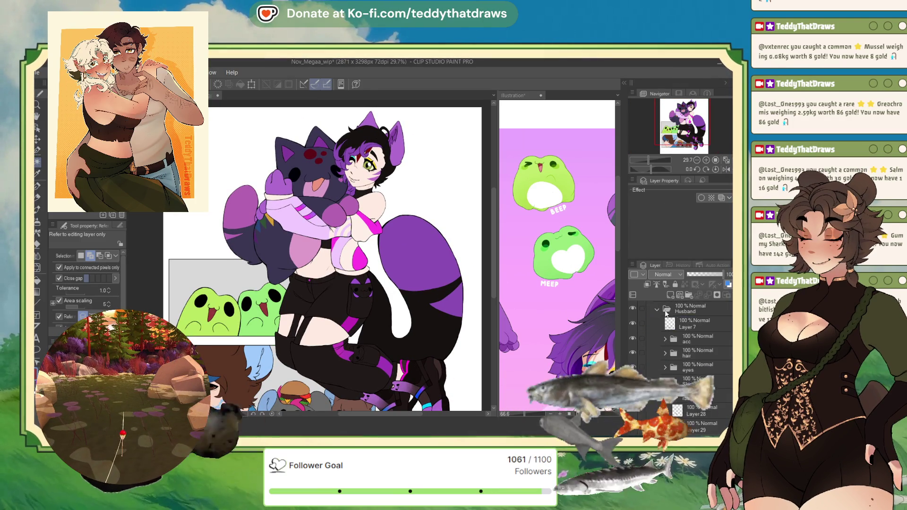
pyautogui.scroll(2, 681, 331)
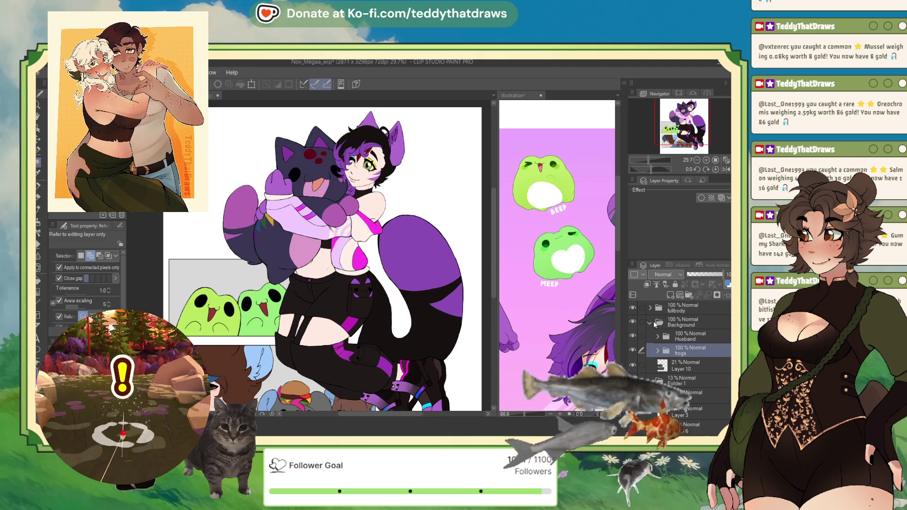
pyautogui.click(676, 308)
pyautogui.click(650, 308)
pyautogui.scroll(-5, 690, 349)
# Step: Add a new Multiply layer above the eyelids layer and zoom in on the head
pyautogui.click(702, 336)
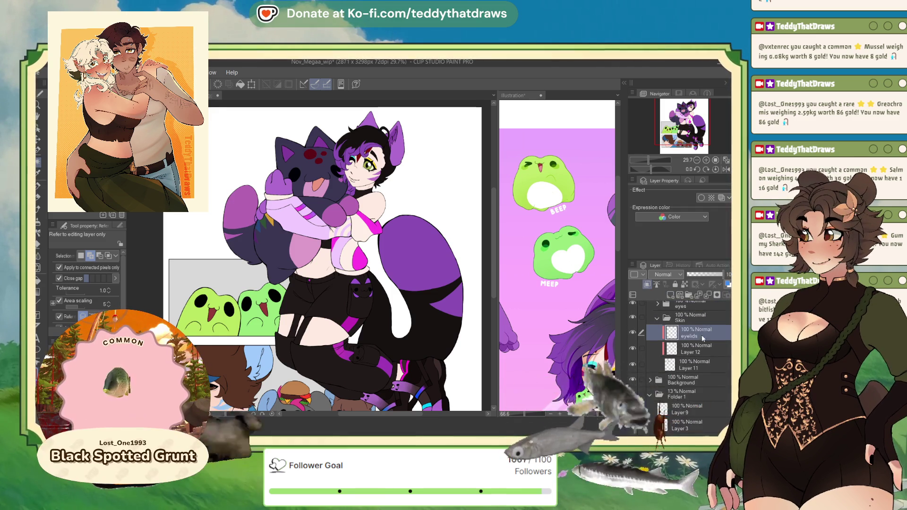
pyautogui.click(726, 295)
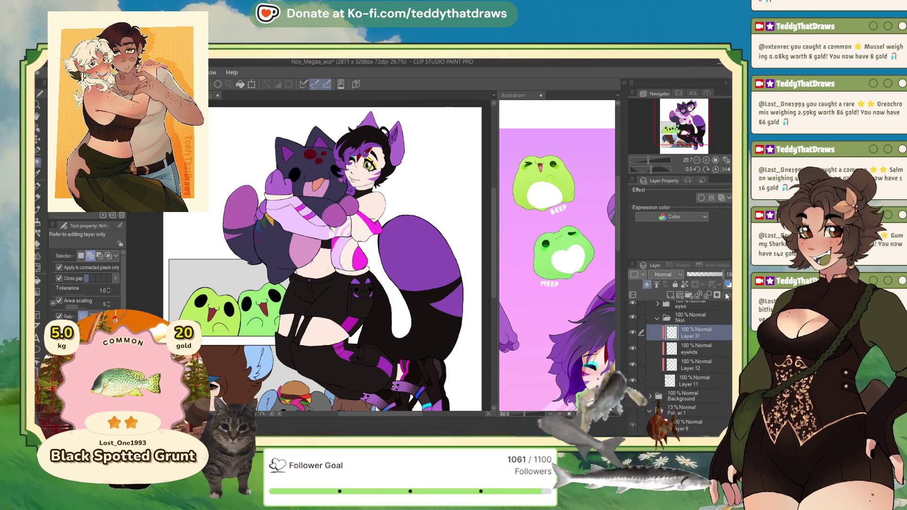
pyautogui.click(666, 274)
pyautogui.scroll(3, 307, 260)
pyautogui.scroll(1, 359, 129)
pyautogui.scroll(1, 359, 129)
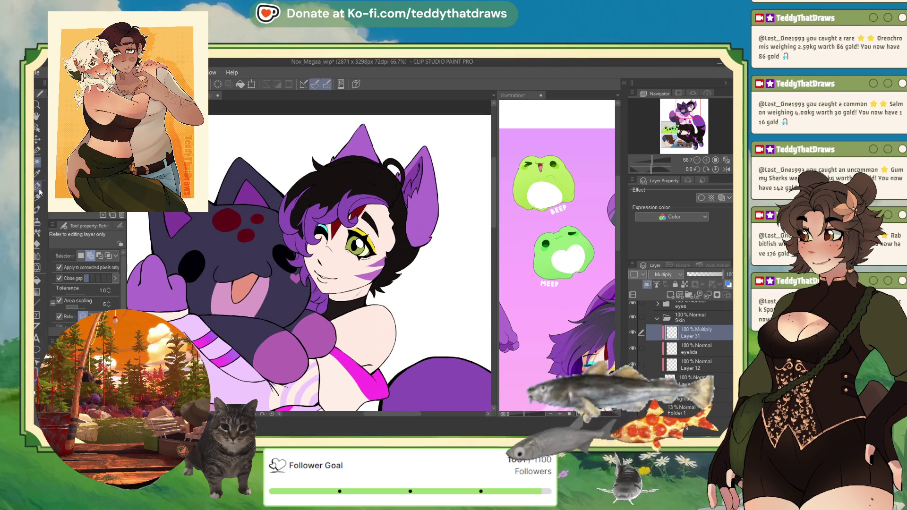
# Step: Choose the So Fluffy watercolor brush, then rotate the canvas about 57° counterclockwise and zoom in
pyautogui.click(37, 187)
pyautogui.click(37, 209)
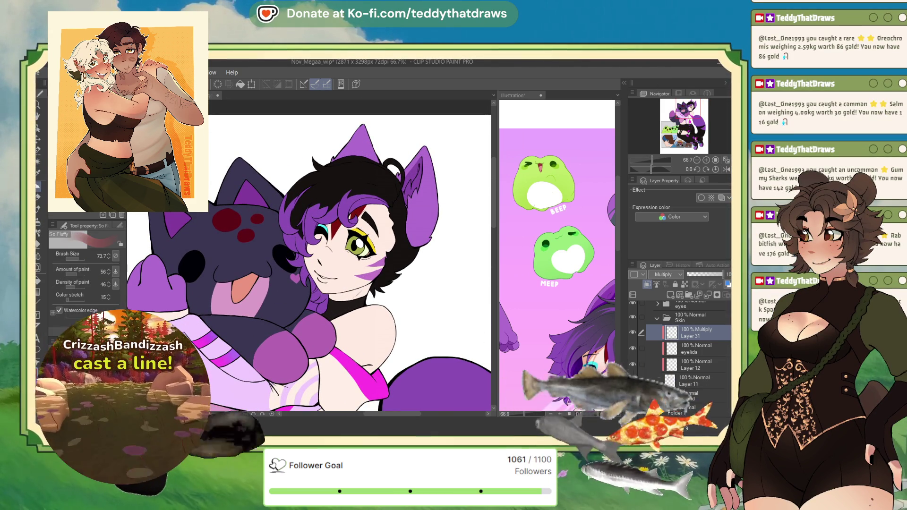
pyautogui.moveTo(299, 199)
pyautogui.mouseDown()
pyautogui.moveTo(278, 273)
pyautogui.moveTo(304, 265)
pyautogui.moveTo(294, 293)
pyautogui.mouseUp()
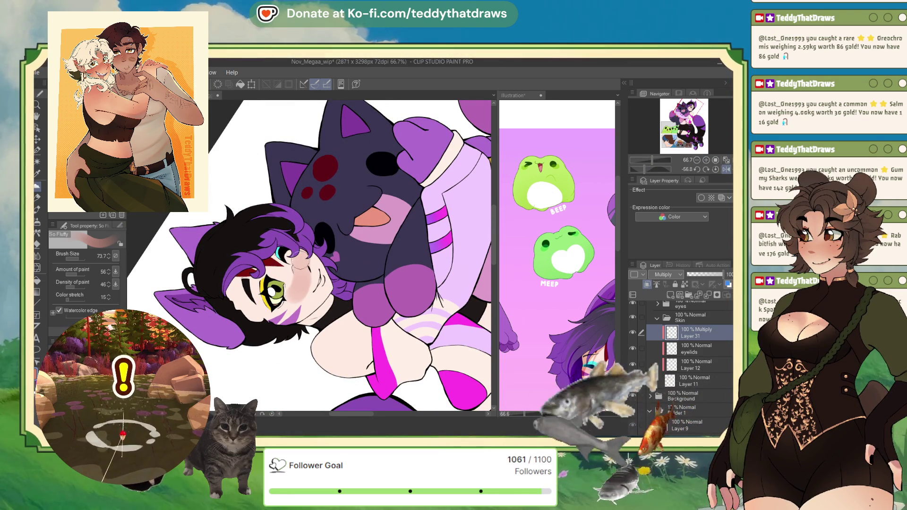
pyautogui.scroll(1, 486, 253)
pyautogui.scroll(3, 485, 253)
pyautogui.scroll(2, 486, 253)
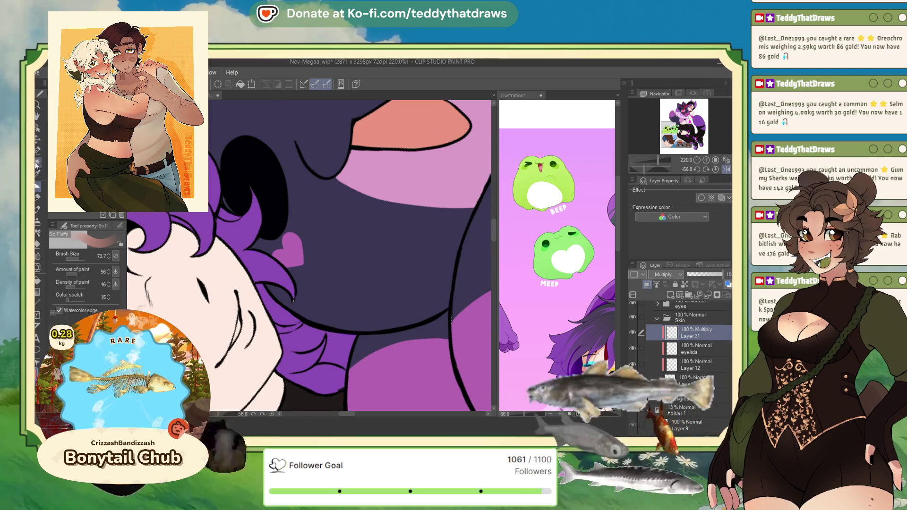
# Step: Switch to Auto Select and add a new layer above the Mascot layer
pyautogui.click(37, 162)
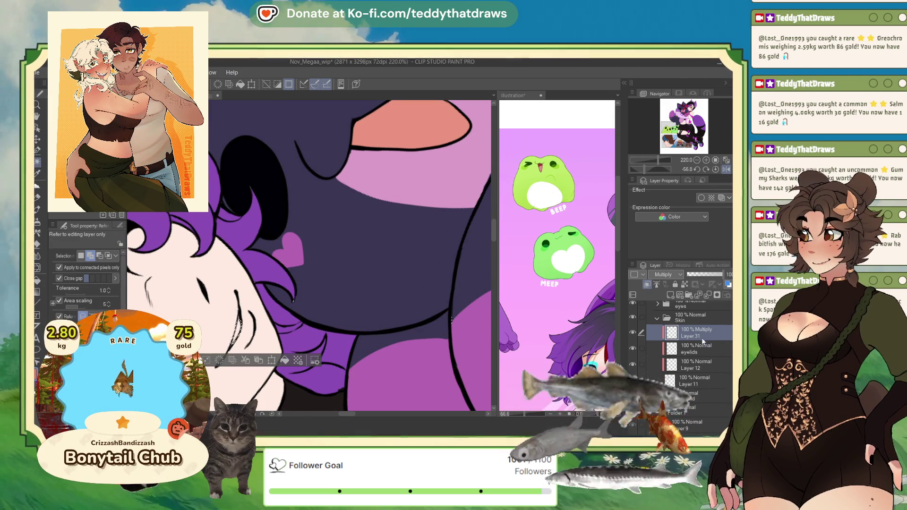
pyautogui.scroll(3, 703, 343)
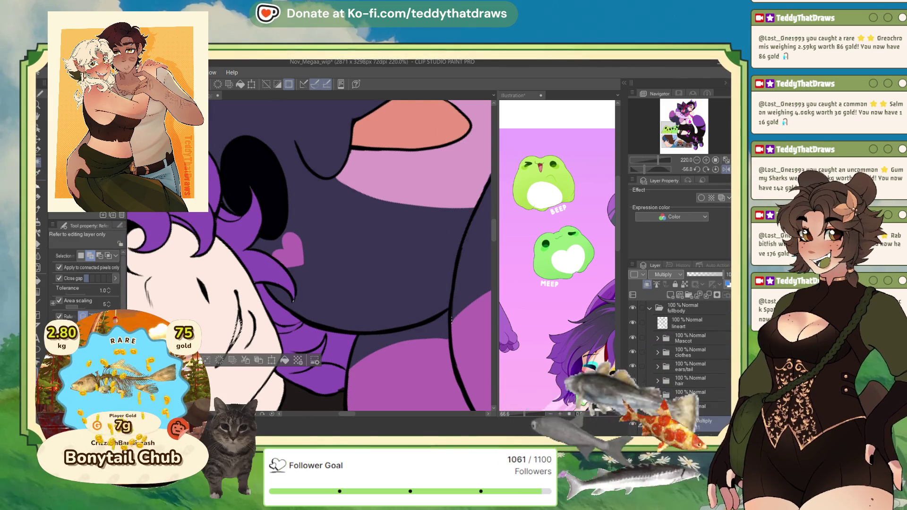
pyautogui.click(694, 338)
pyautogui.click(671, 297)
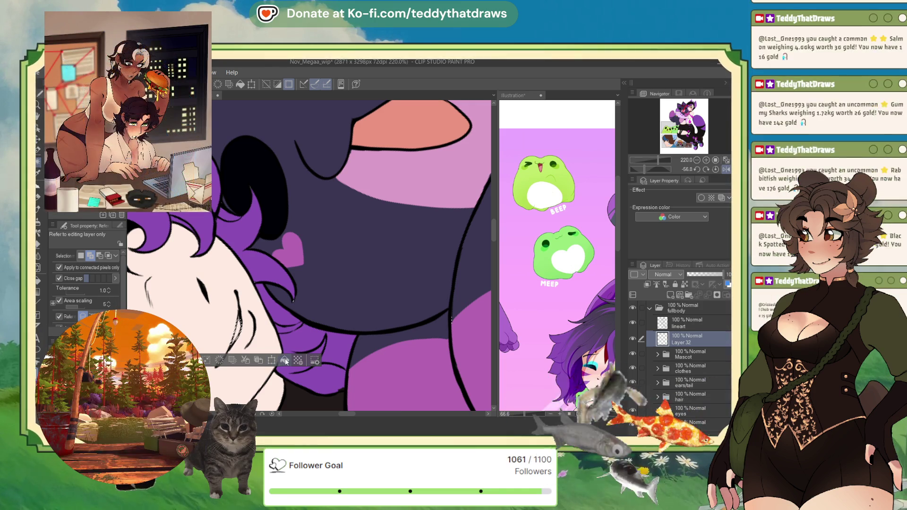
# Step: Deselect everything with Ctrl+D
pyautogui.hotkey('ctrl', 'd')
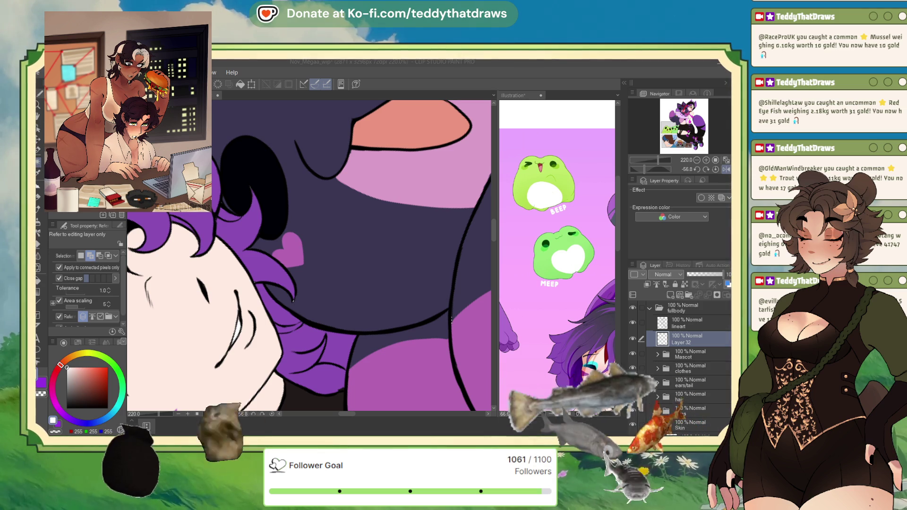
# Step: Pick a light skin tone as the drawing colour
pyautogui.scroll(-3, 452, 320)
pyautogui.scroll(-2, 309, 257)
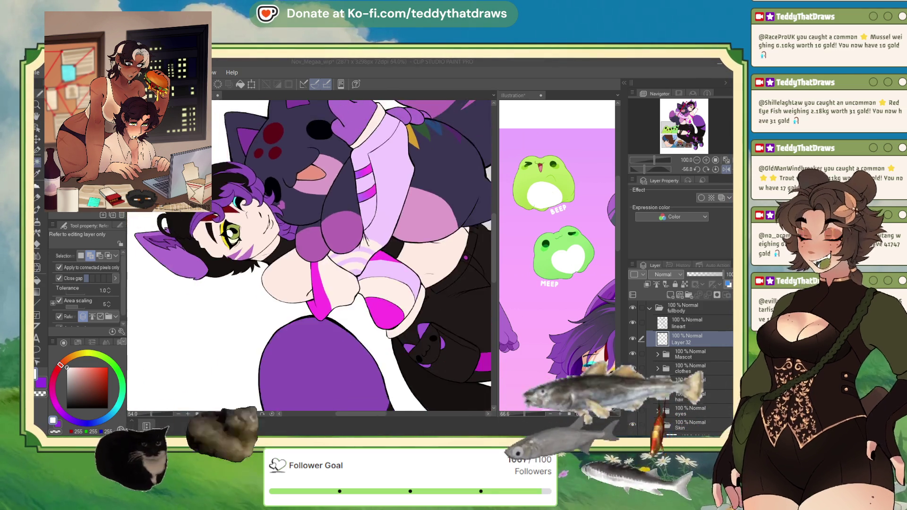
pyautogui.keyDown('alt'); pyautogui.click(331, 373); pyautogui.keyUp('alt')
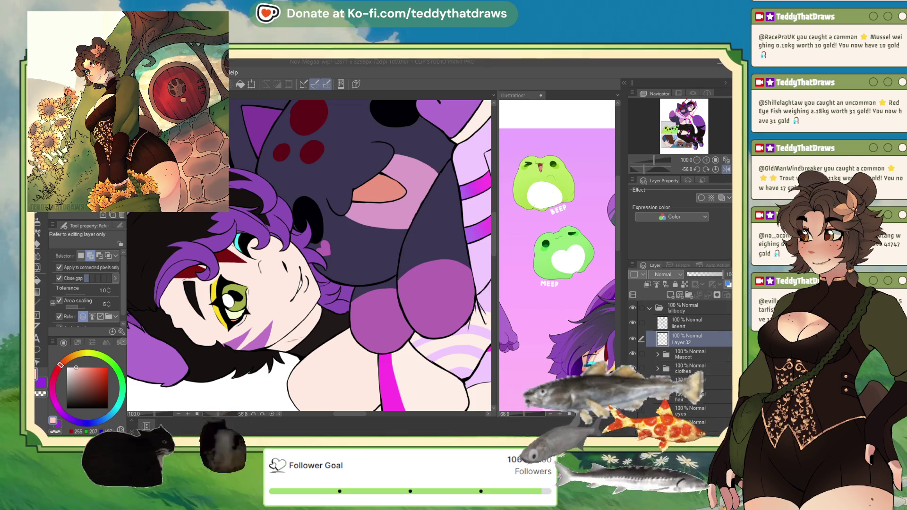
# Step: Reset the canvas rotation and flip, zoom to the face, and select Multiply Layer 31 in Skin
pyautogui.scroll(-3, 298, 238)
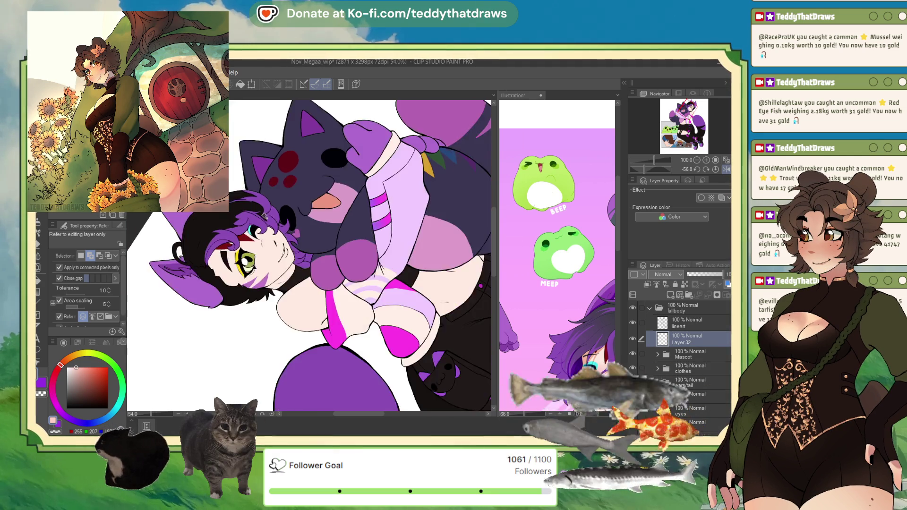
pyautogui.scroll(-3, 299, 237)
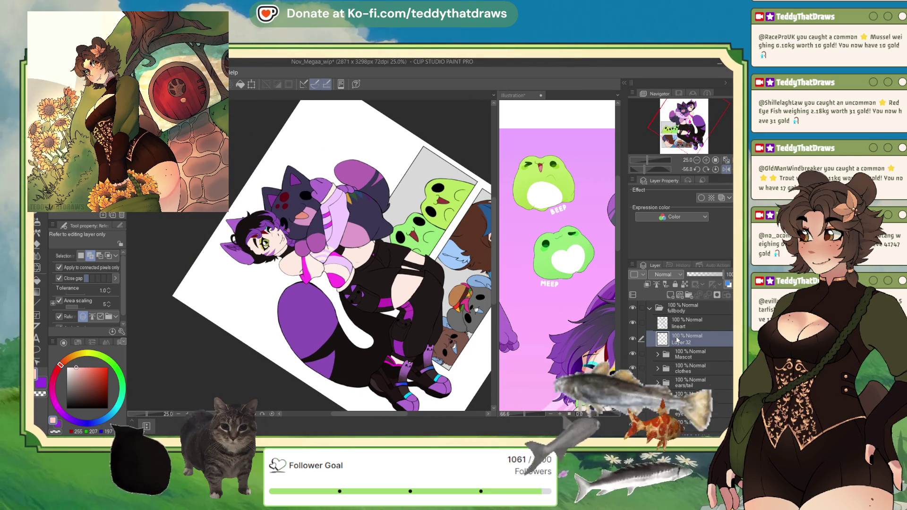
pyautogui.scroll(-2, 359, 236)
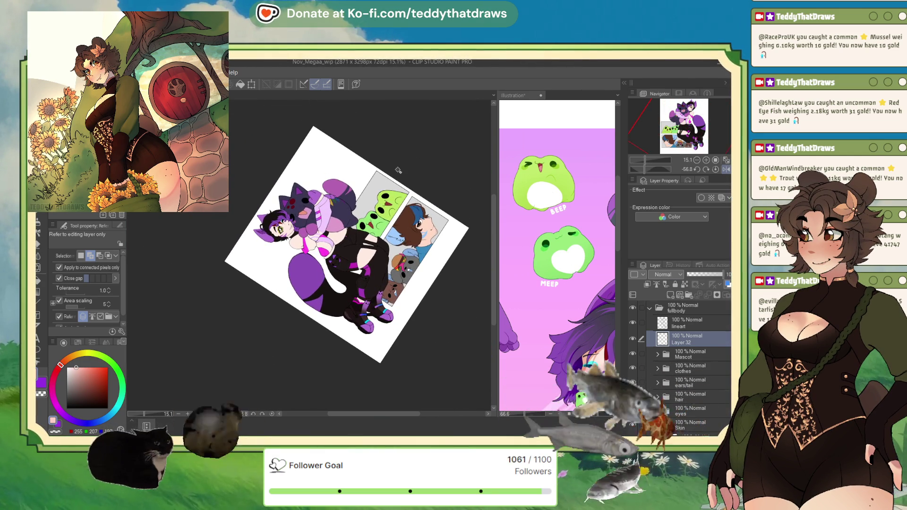
pyautogui.click(728, 171)
pyautogui.click(727, 171)
pyautogui.scroll(-2, 345, 342)
pyautogui.scroll(4, 345, 342)
pyautogui.scroll(-3, 345, 342)
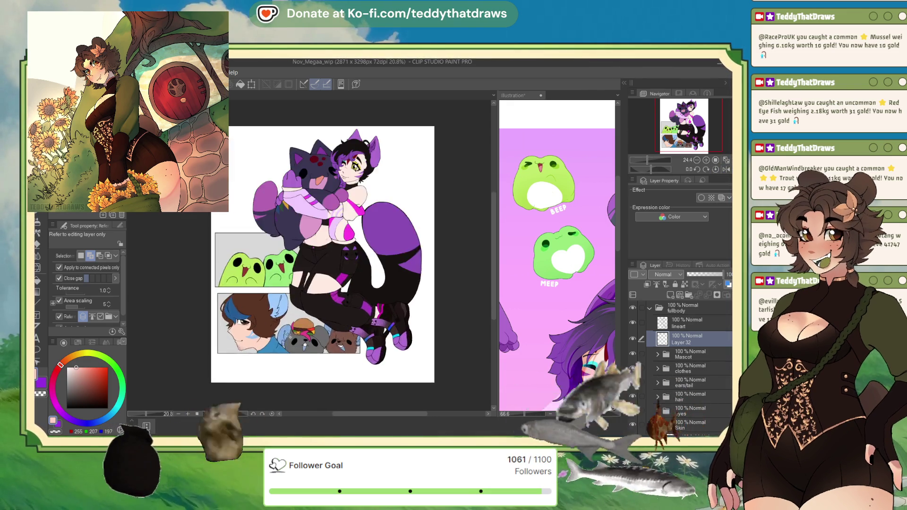
pyautogui.scroll(2, 345, 341)
pyautogui.scroll(2, 341, 158)
pyautogui.scroll(2, 341, 159)
pyautogui.scroll(-5, 718, 345)
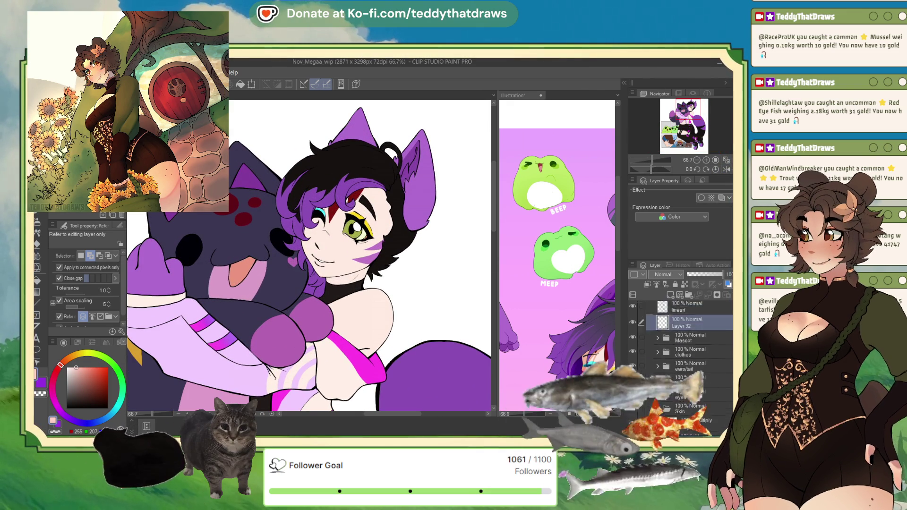
pyautogui.click(708, 327)
# Step: Set up a pink Soft airbrush at size 108.6 with the canvas mirrored
pyautogui.press('b')
pyautogui.keyDown('alt'); pyautogui.click(37, 231); pyautogui.keyUp('alt')
pyautogui.click(37, 232)
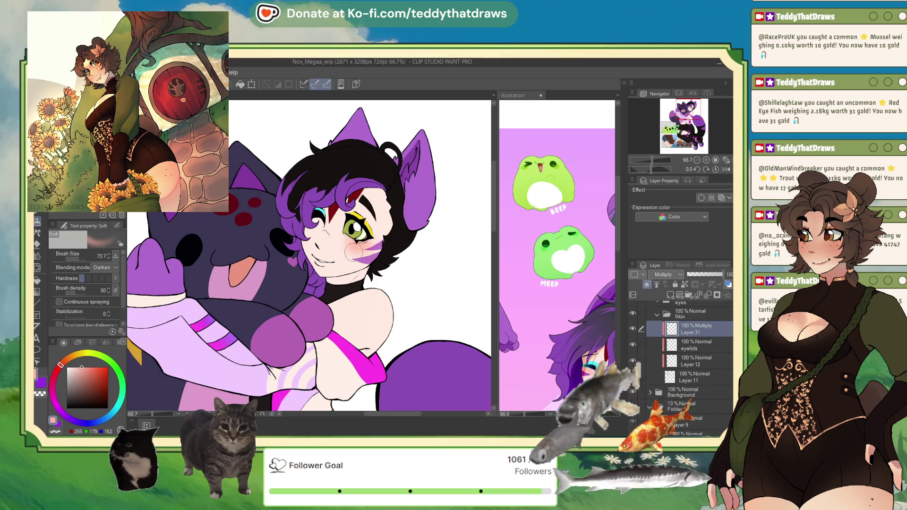
pyautogui.click(723, 170)
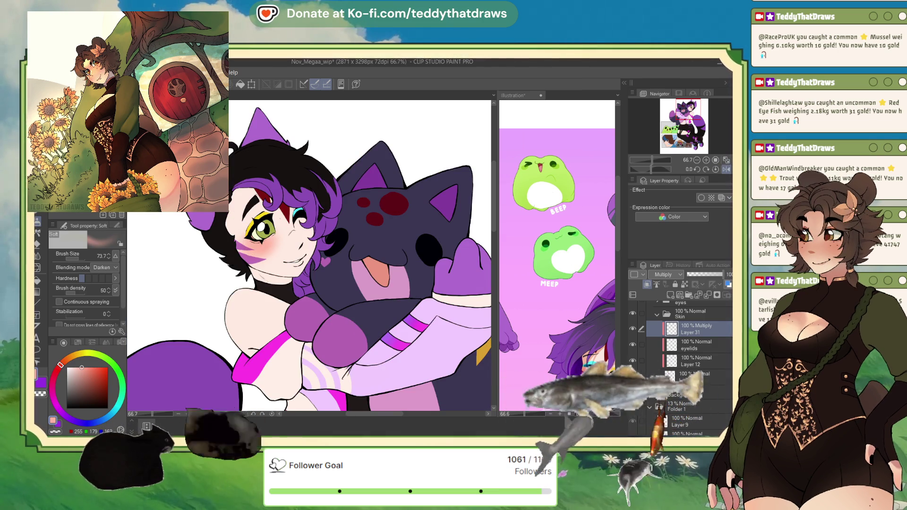
pyautogui.moveTo(76, 260); pyautogui.dragTo(78, 258)
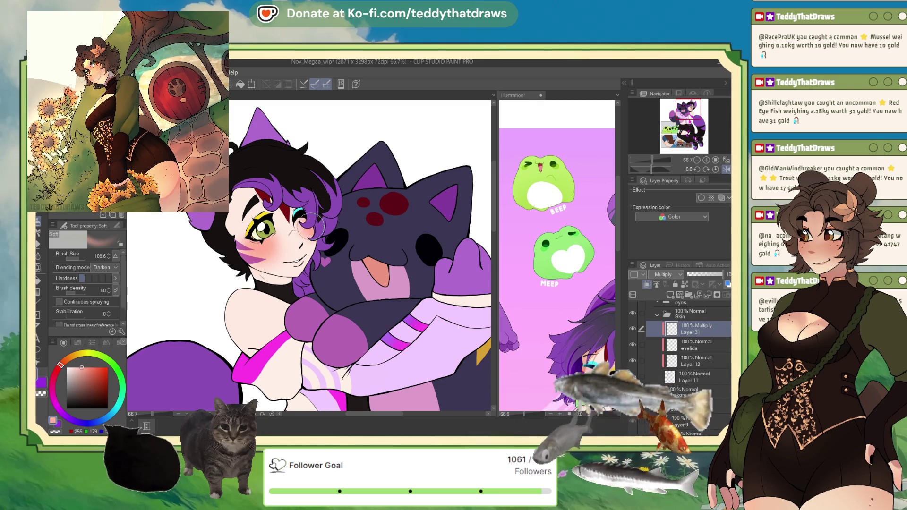
# Step: Airbrush blush from cheek to under the eye and set Layer 31 opacity to 64%
pyautogui.moveTo(284, 245); pyautogui.dragTo(244, 246)
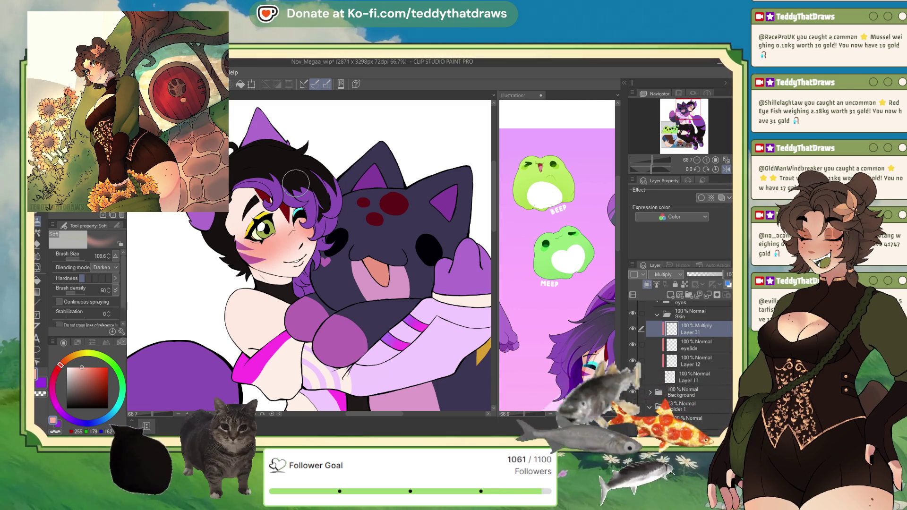
pyautogui.click(707, 274)
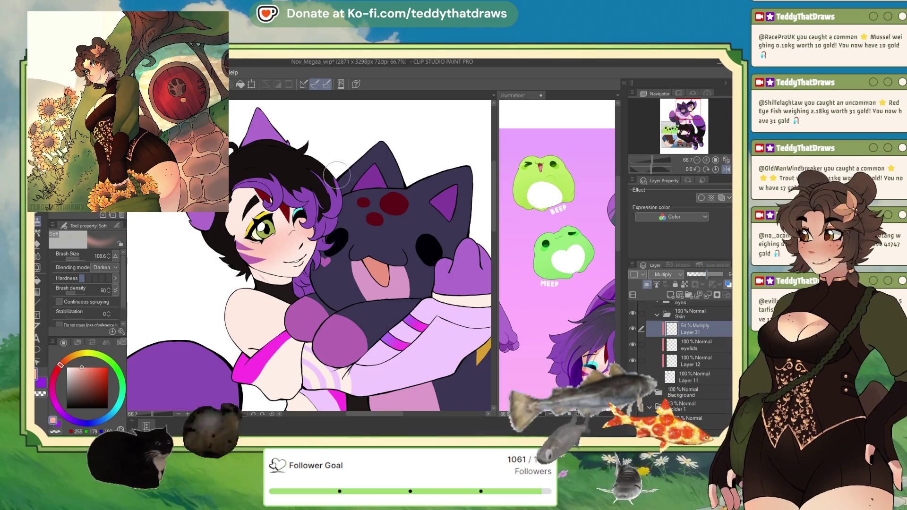
pyautogui.scroll(1, 272, 189)
pyautogui.click(711, 274)
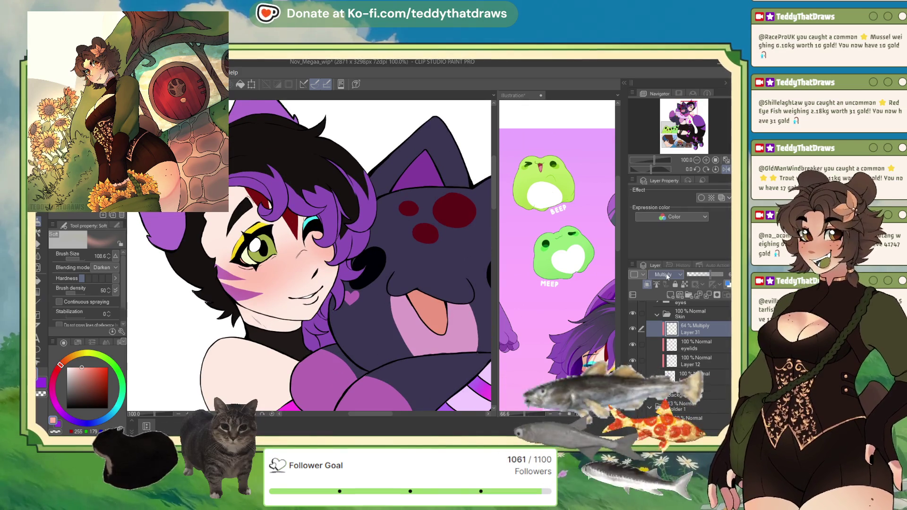
# Step: With the G-pen, shade under the jaw, over the waist skin, and across the thigh and garter
pyautogui.press('p')
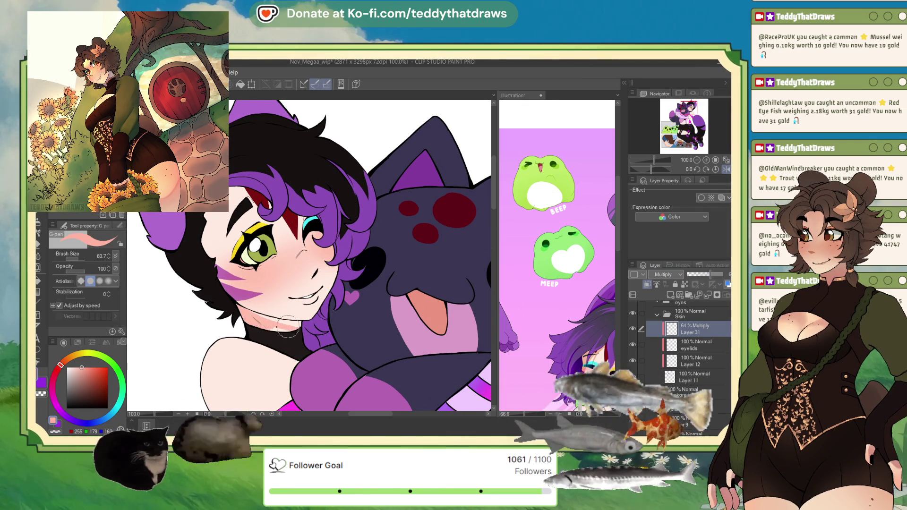
pyautogui.moveTo(250, 315); pyautogui.dragTo(282, 325)
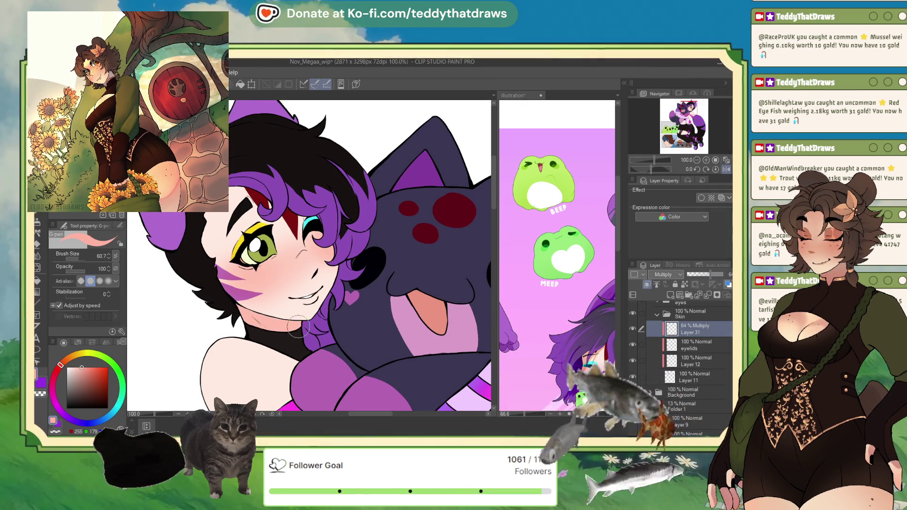
pyautogui.hotkey('ctrl', '-')
pyautogui.hotkey('ctrl', '-')
pyautogui.scroll(2, 403, 285)
pyautogui.scroll(2, 403, 284)
pyautogui.scroll(2, 402, 284)
pyautogui.moveTo(403, 284); pyautogui.dragTo(398, 298)
pyautogui.scroll(-2, 398, 299)
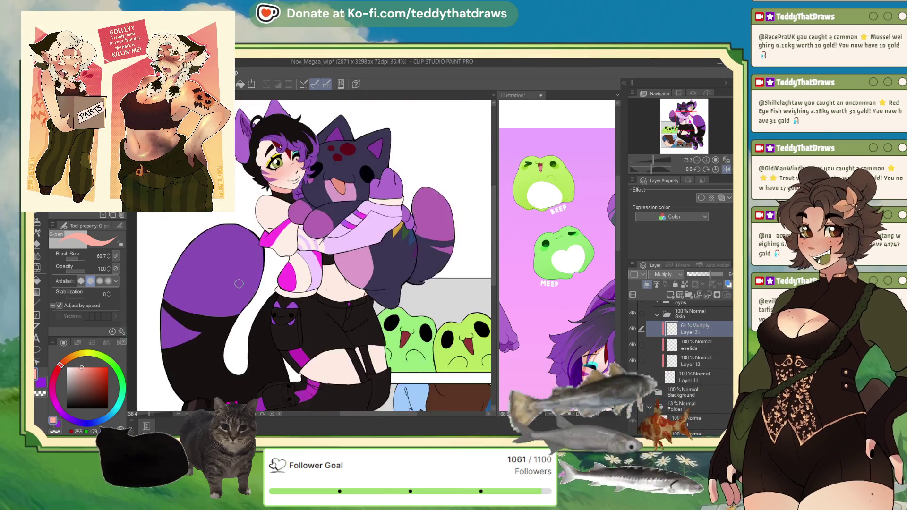
pyautogui.scroll(2, 321, 316)
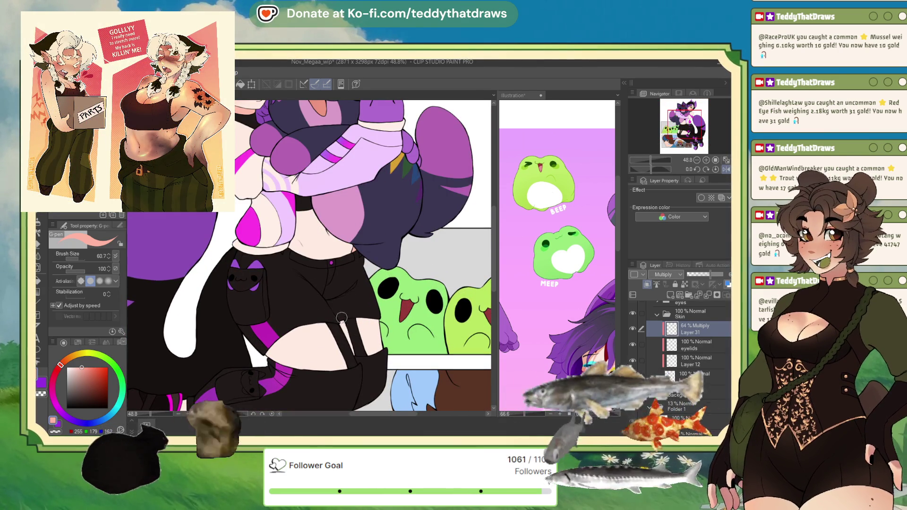
pyautogui.moveTo(361, 316); pyautogui.dragTo(385, 349)
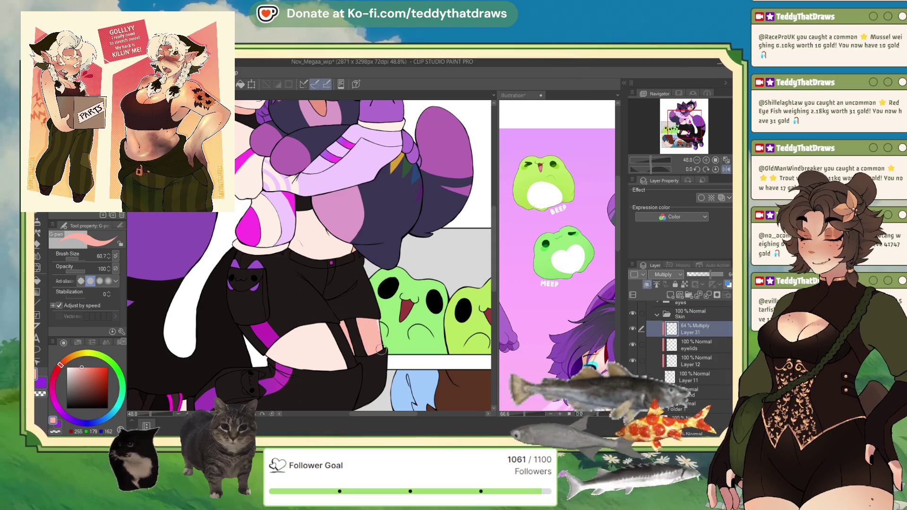
pyautogui.scroll(-3, 385, 348)
pyautogui.scroll(3, 308, 166)
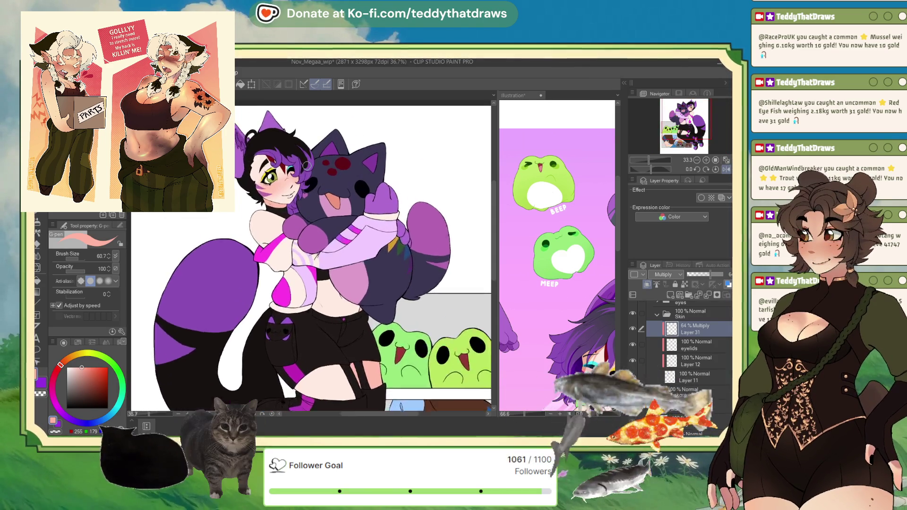
# Step: Add Multiply Layer 33 above Layer 31 and enlarge the Soft airbrush
pyautogui.click(670, 295)
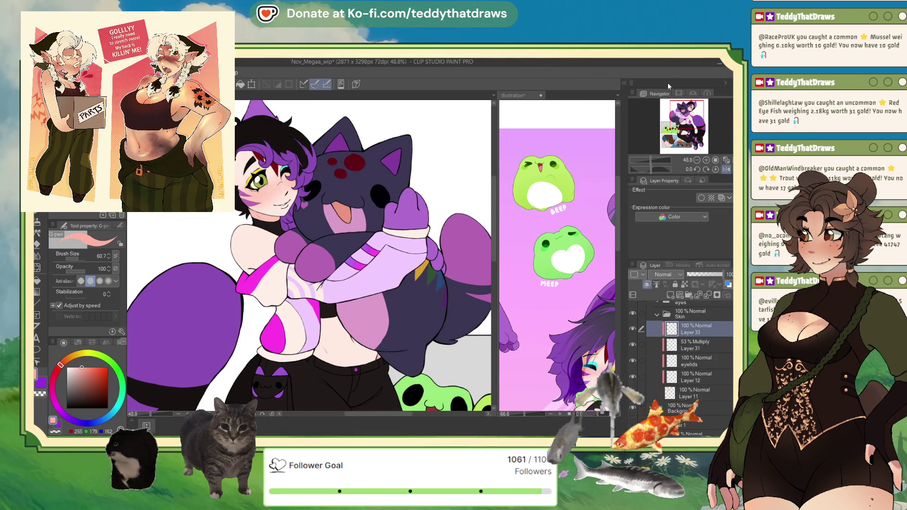
pyautogui.click(665, 274)
pyautogui.click(666, 298)
pyautogui.scroll(-2, 405, 145)
pyautogui.scroll(2, 405, 145)
pyautogui.click(37, 226)
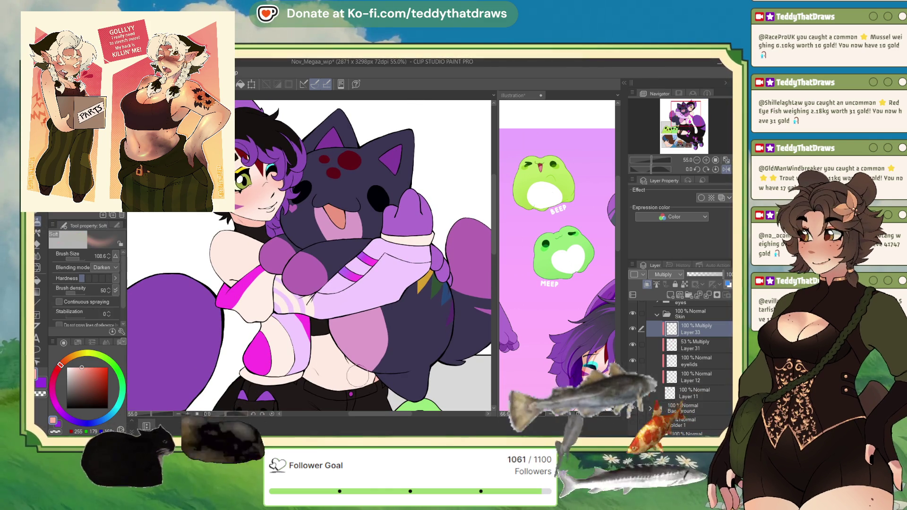
pyautogui.moveTo(71, 259); pyautogui.dragTo(95, 259)
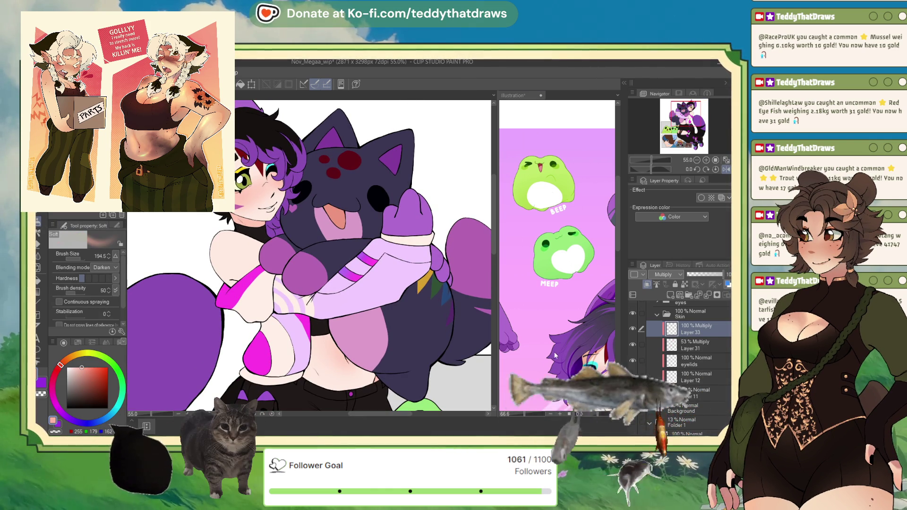
# Step: Check the Illustration reference, then spray darker blush on the cheek with a smaller airbrush
pyautogui.click(557, 265)
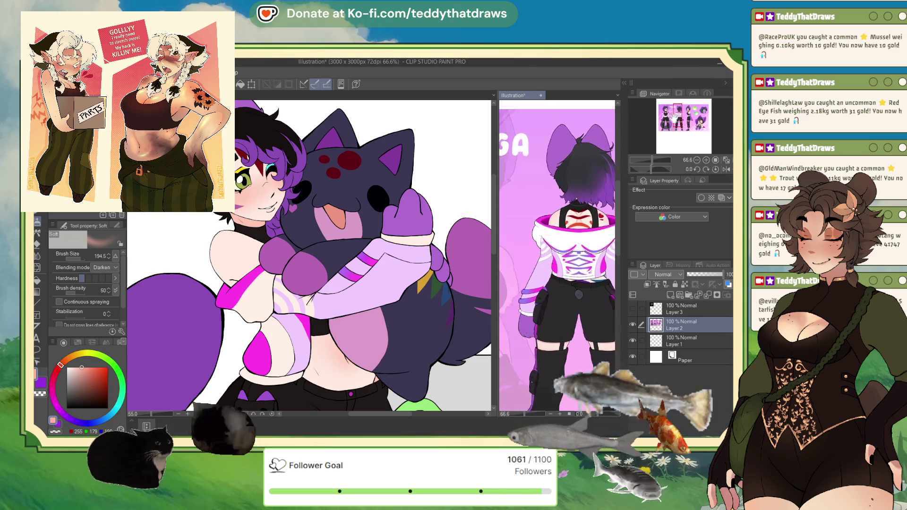
pyautogui.click(385, 323)
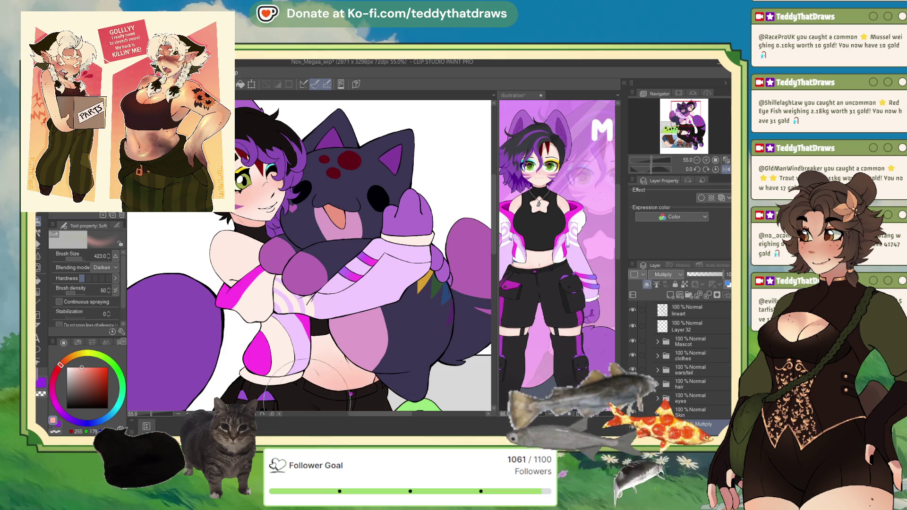
pyautogui.moveTo(309, 255); pyautogui.dragTo(104, 235)
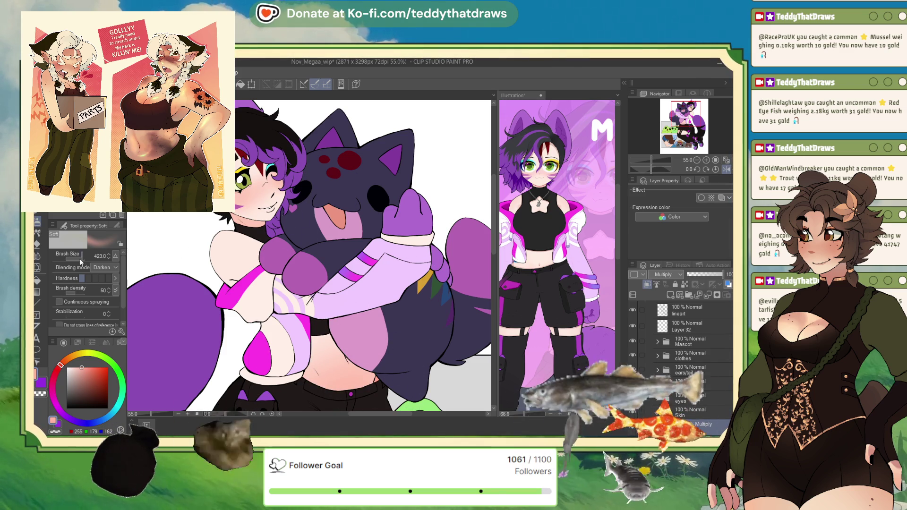
pyautogui.moveTo(255, 182); pyautogui.dragTo(267, 191)
pyautogui.press('b')
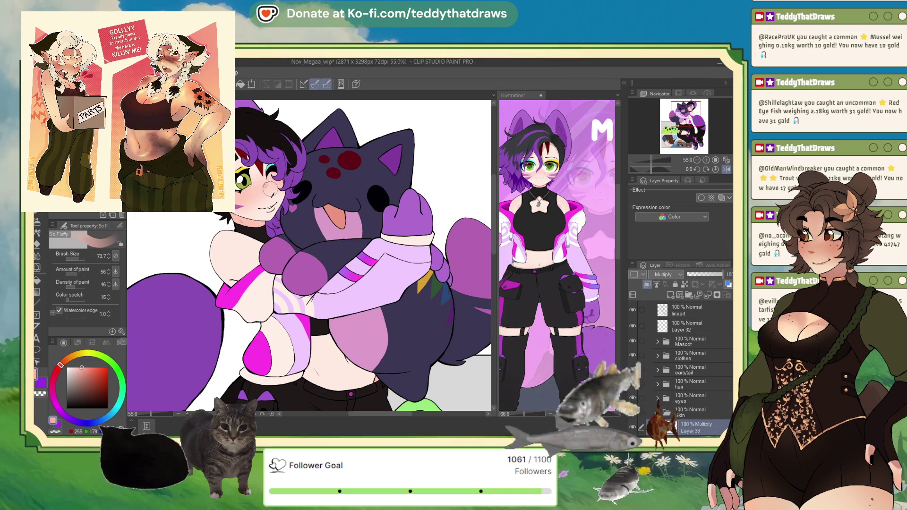
# Step: Shrink the brush, bring the face into view, and lower Layer 33 to 77% opacity
pyautogui.moveTo(153, 240); pyautogui.dragTo(163, 215)
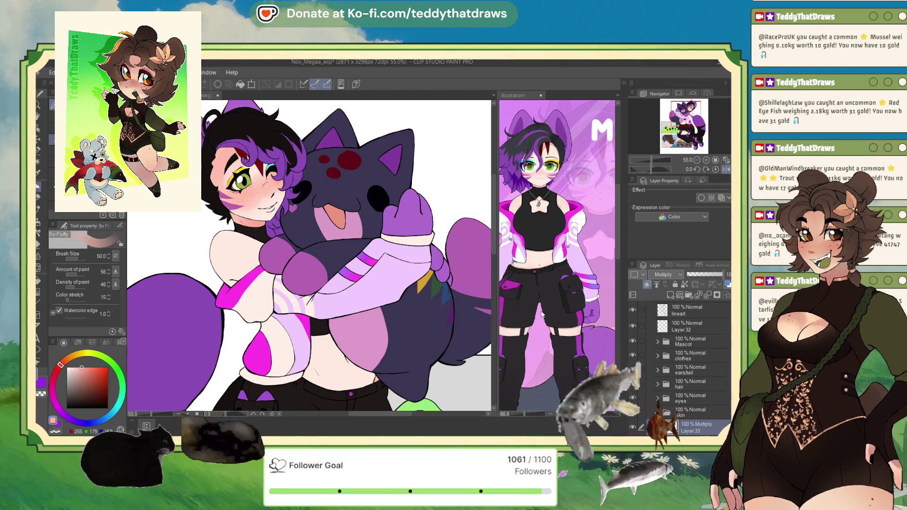
pyautogui.scroll(5, 398, 204)
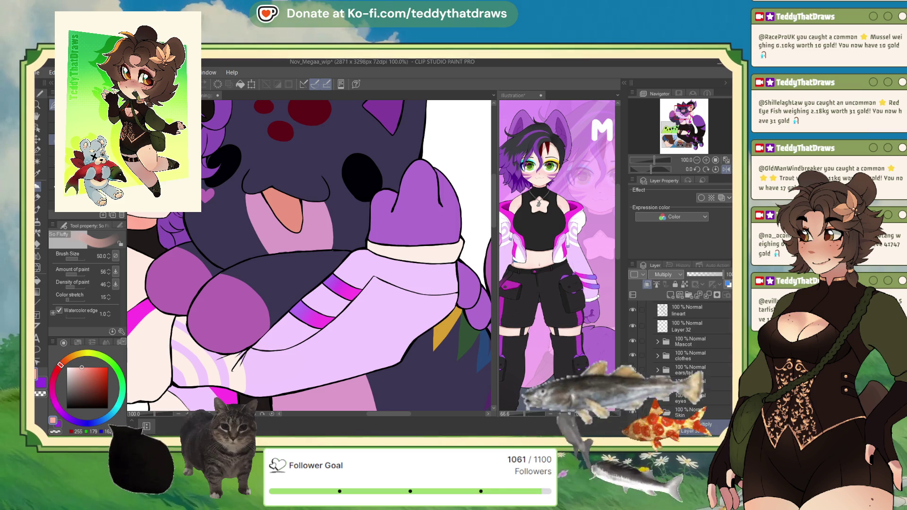
pyautogui.moveTo(118, 197); pyautogui.dragTo(201, 279)
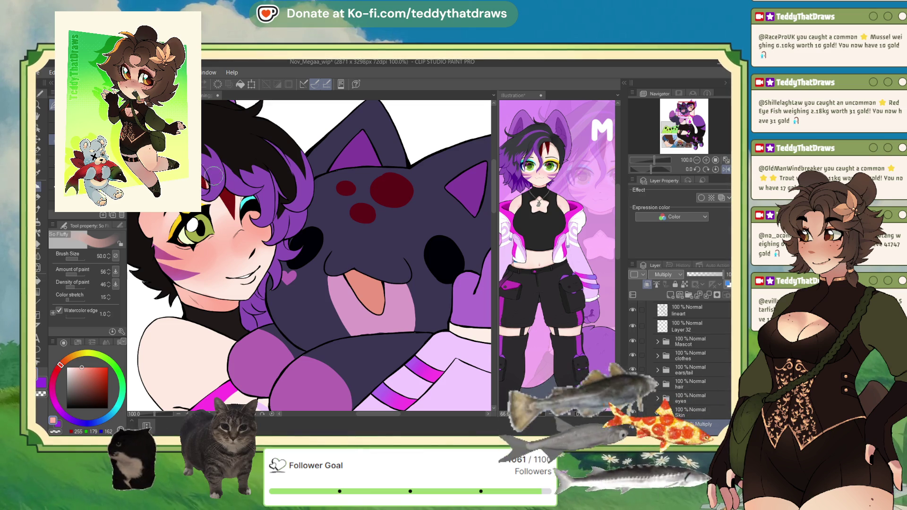
pyautogui.scroll(1, 309, 256)
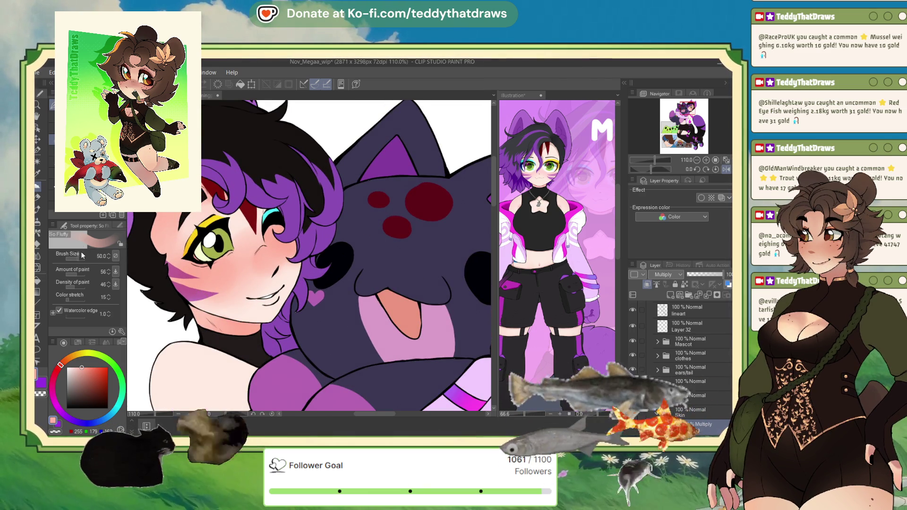
pyautogui.press('p')
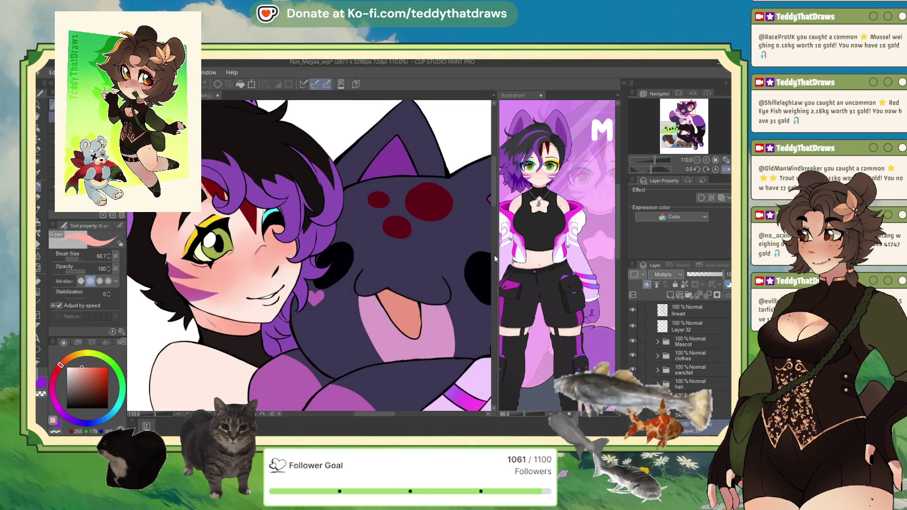
pyautogui.click(714, 274)
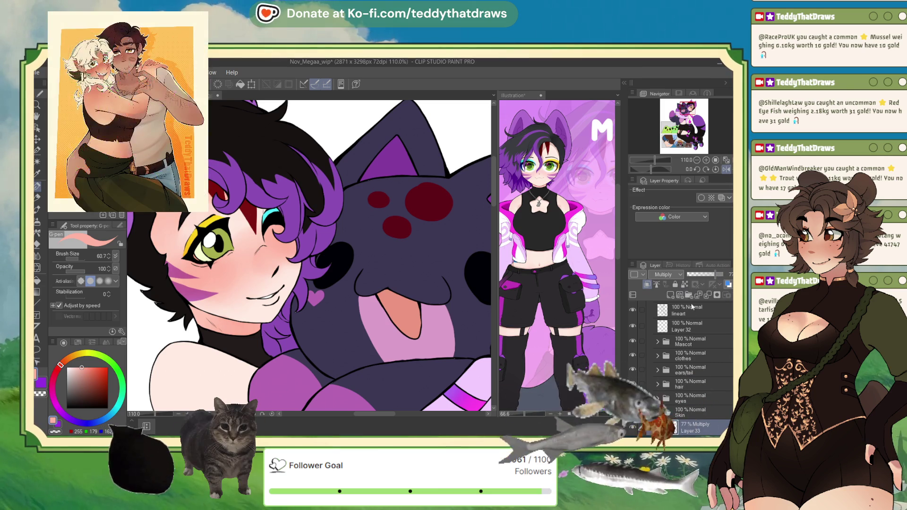
# Step: Add Layer 34 for shading and check proportions with a mirrored canvas view
pyautogui.click(671, 295)
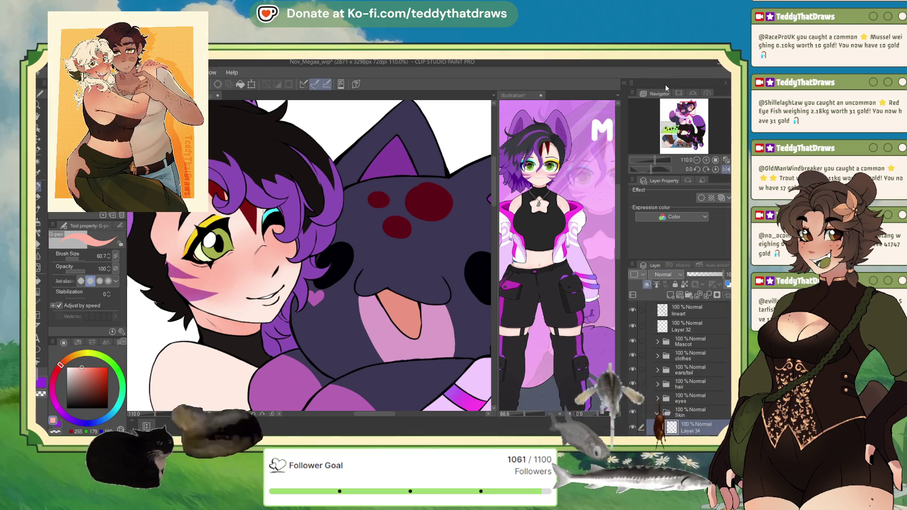
pyautogui.click(727, 169)
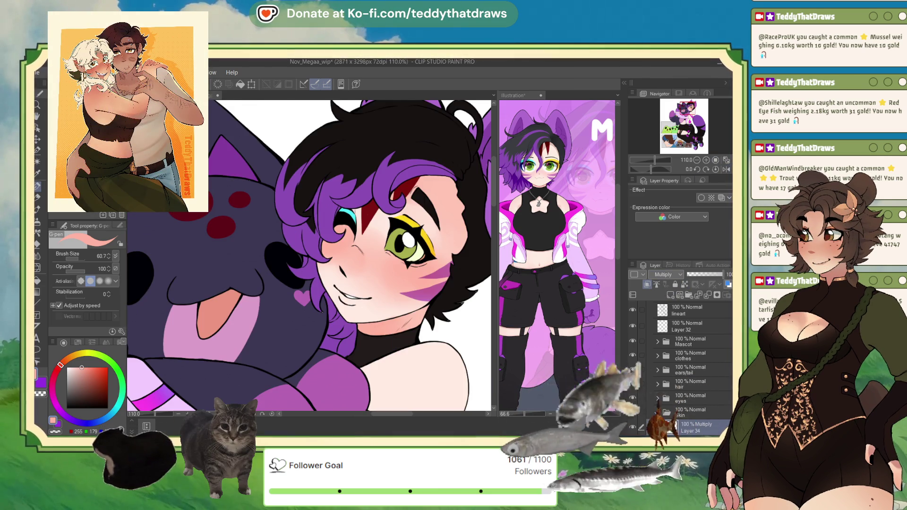
pyautogui.press('b')
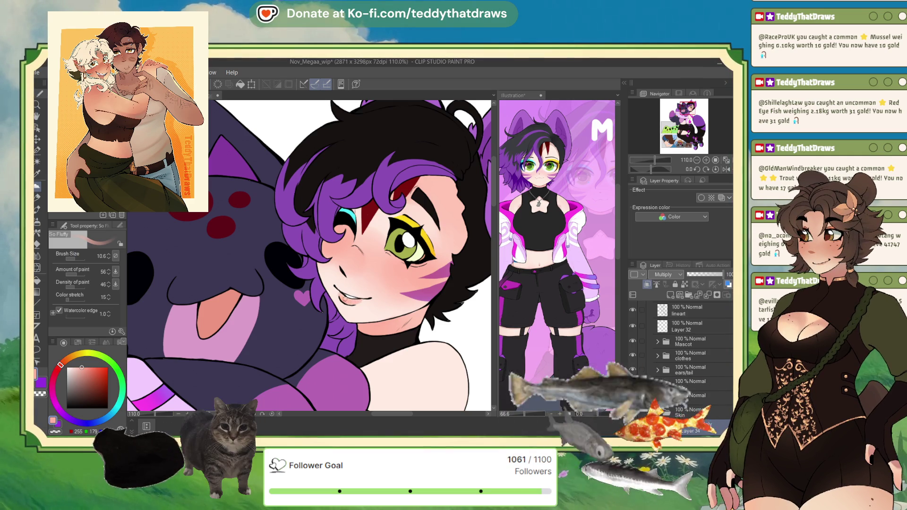
pyautogui.click(727, 171)
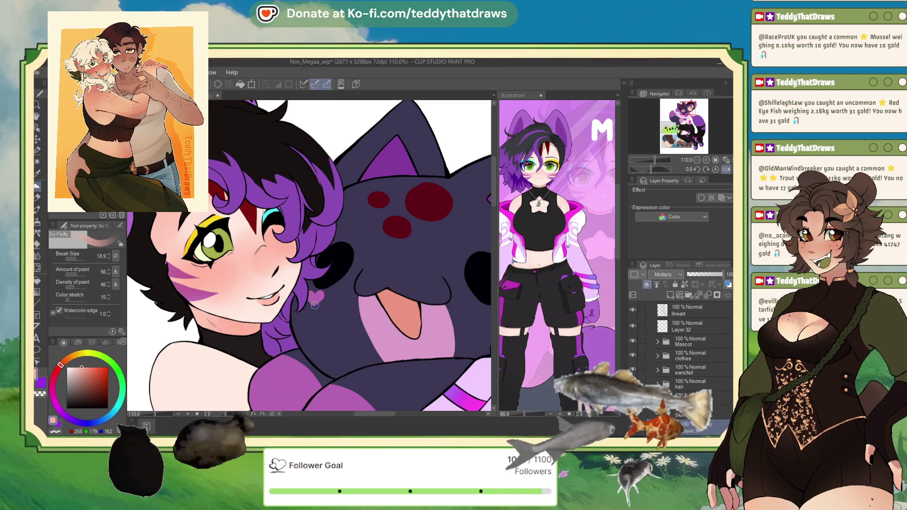
# Step: Set the So Fluffy brush to size 50 and shade the nose and cheeks
pyautogui.scroll(3, 318, 313)
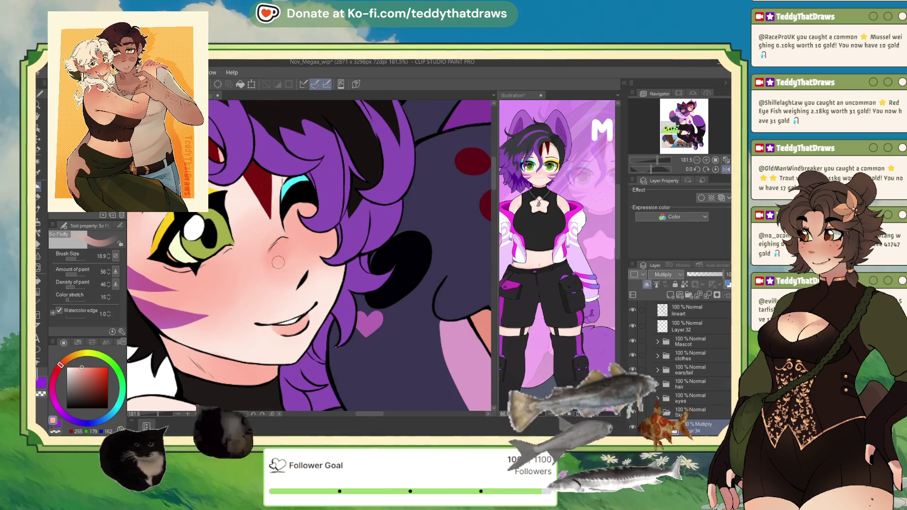
pyautogui.click(78, 259)
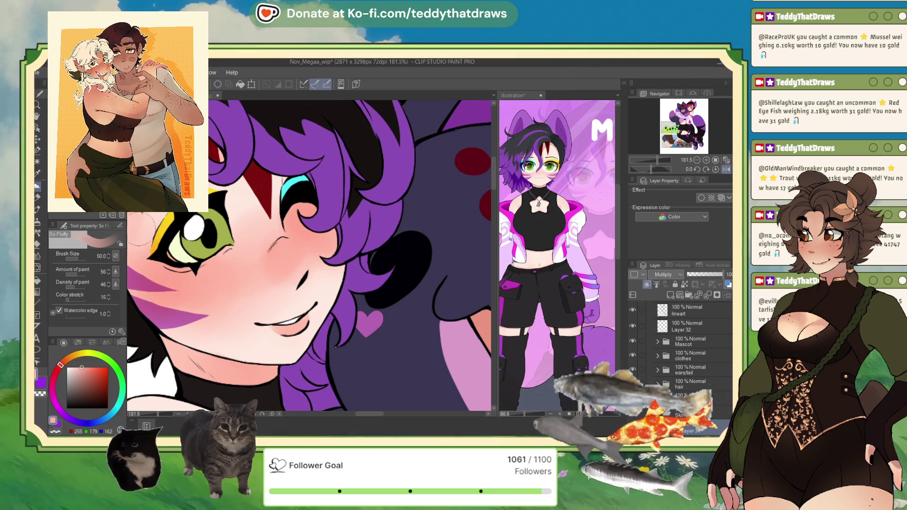
pyautogui.scroll(-3, 251, 302)
pyautogui.scroll(2, 416, 276)
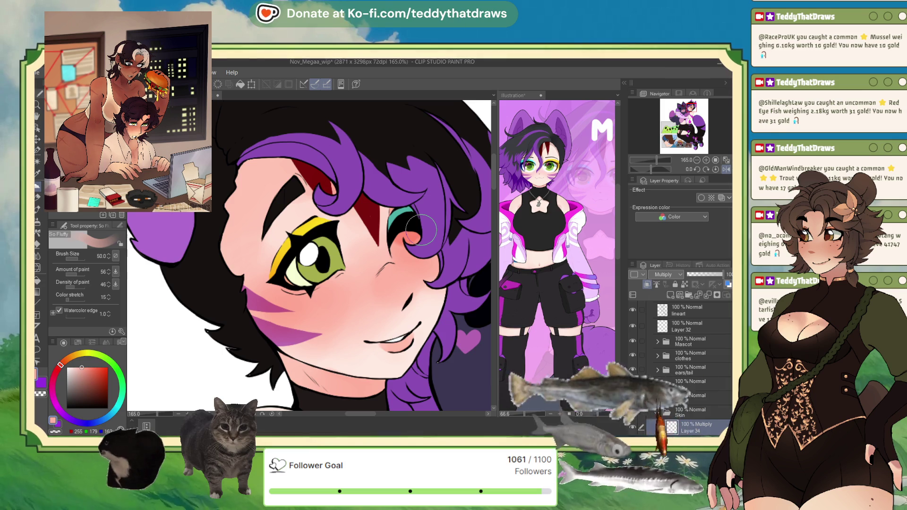
pyautogui.scroll(-4, 455, 251)
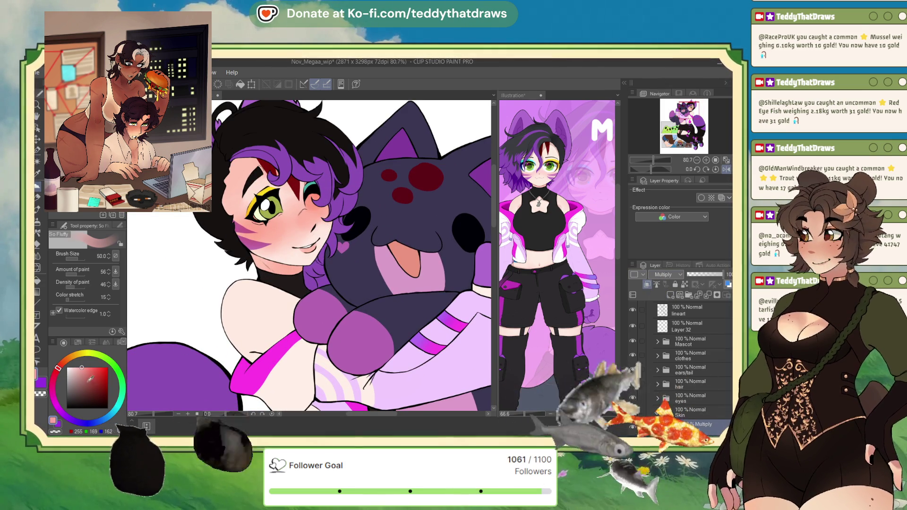
# Step: Try muted pink shading under the chin, then undo it
pyautogui.moveTo(60, 378); pyautogui.dragTo(52, 394)
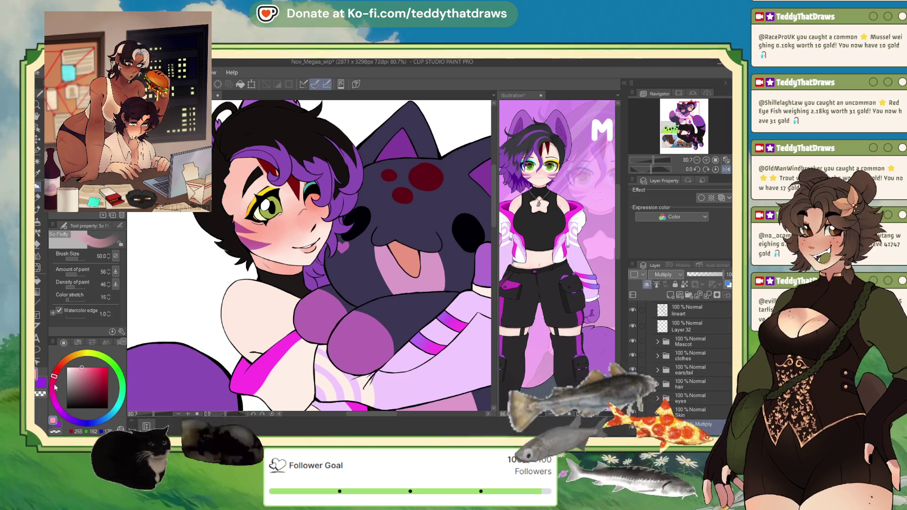
pyautogui.click(80, 374)
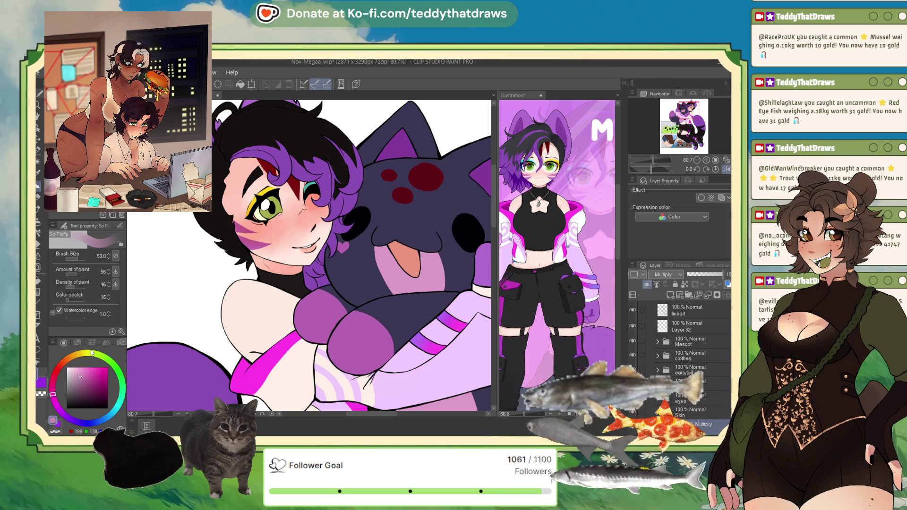
pyautogui.moveTo(246, 256); pyautogui.dragTo(287, 271)
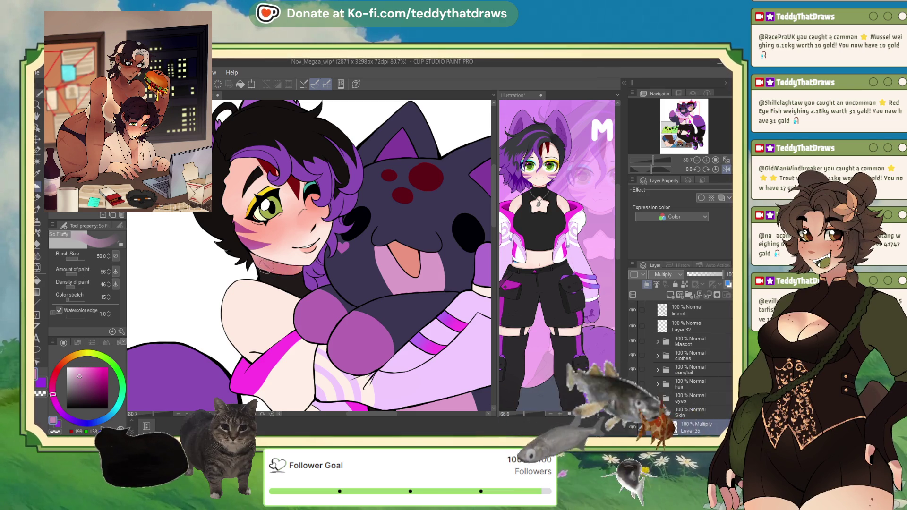
pyautogui.hotkey('ctrl', 'z')
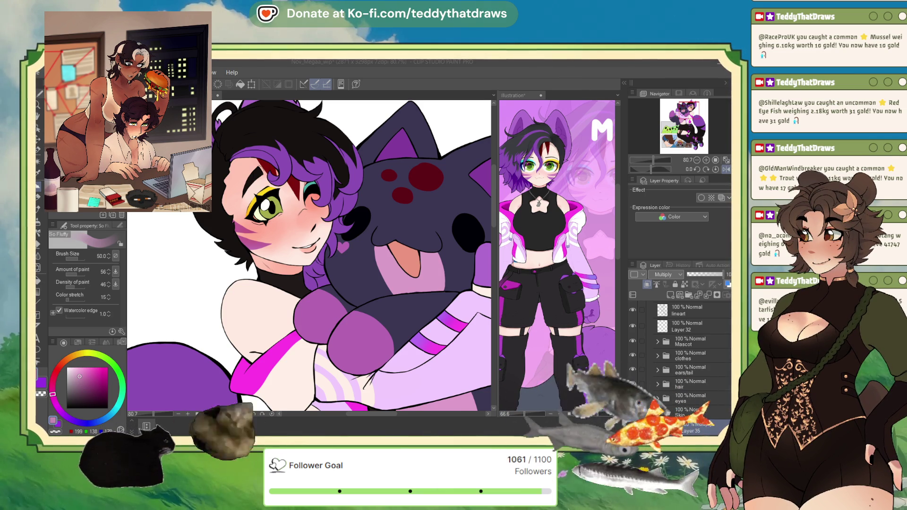
# Step: Resize the brush to about 89.5, shade the shoulder, and pick a peach-pink colour
pyautogui.click(246, 263)
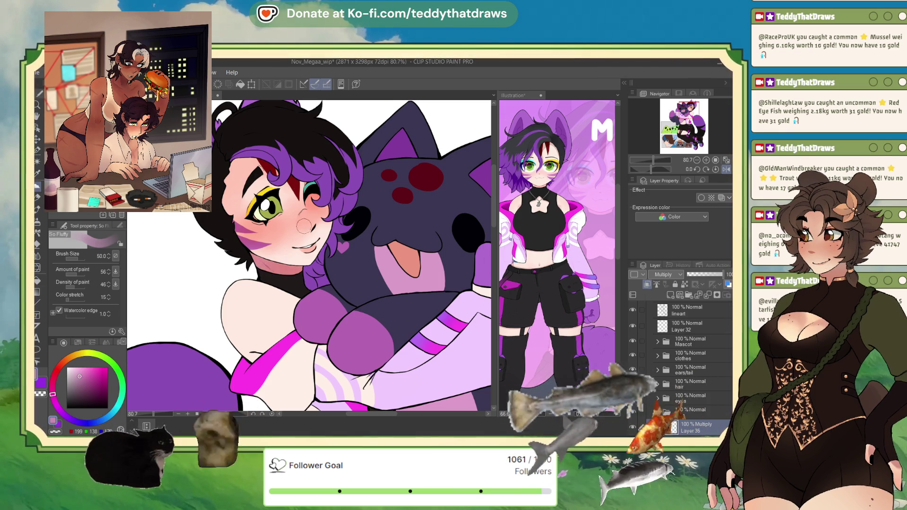
pyautogui.press('[')
pyautogui.press('[')
pyautogui.press('[')
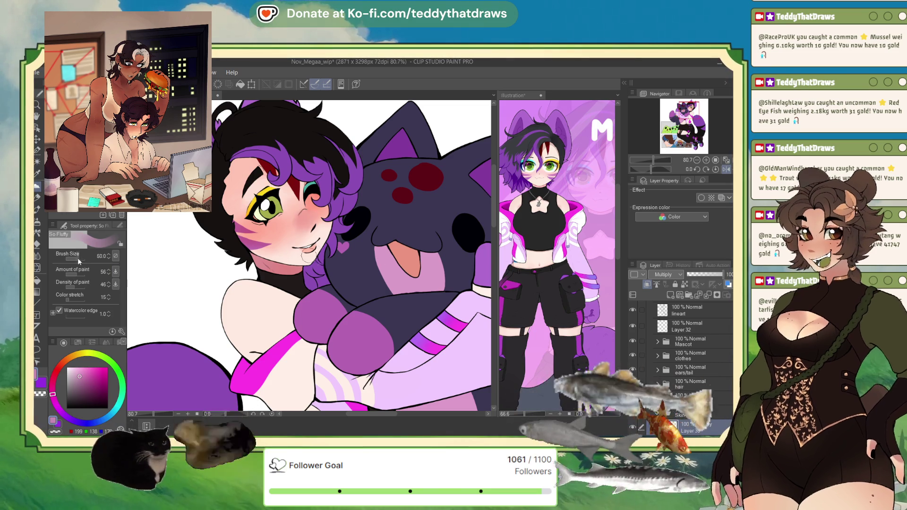
pyautogui.press(']')
pyautogui.press(']')
pyautogui.press(']')
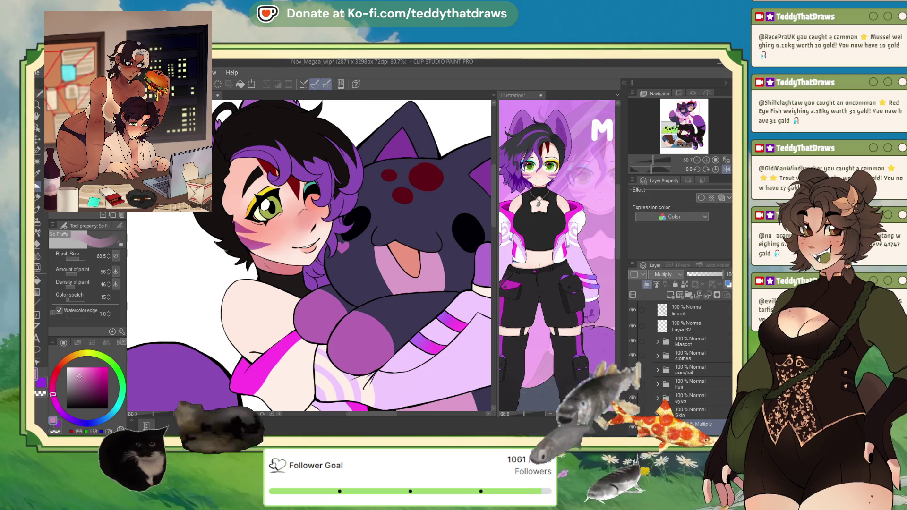
pyautogui.press('[')
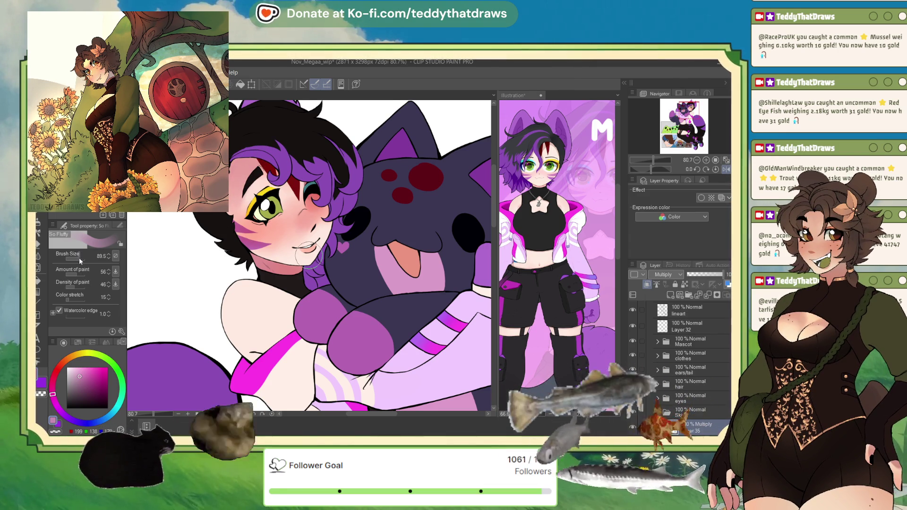
pyautogui.moveTo(62, 358); pyautogui.dragTo(61, 364)
pyautogui.click(85, 371)
# Step: Brush soft peach-pink shading onto the shoulder with So Fluffy, briefly trying the G-pen
pyautogui.moveTo(243, 291)
pyautogui.mouseDown()
pyautogui.moveTo(230, 316)
pyautogui.moveTo(262, 306)
pyautogui.mouseUp()
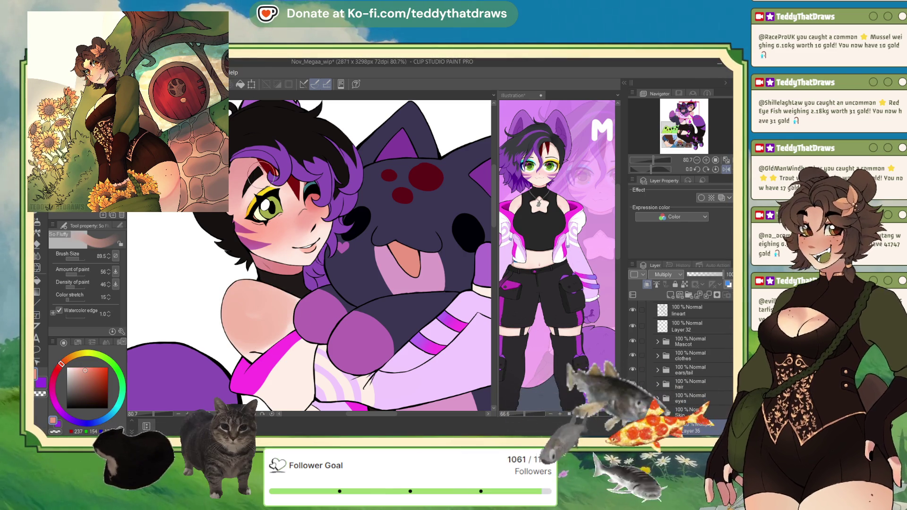
pyautogui.press('p')
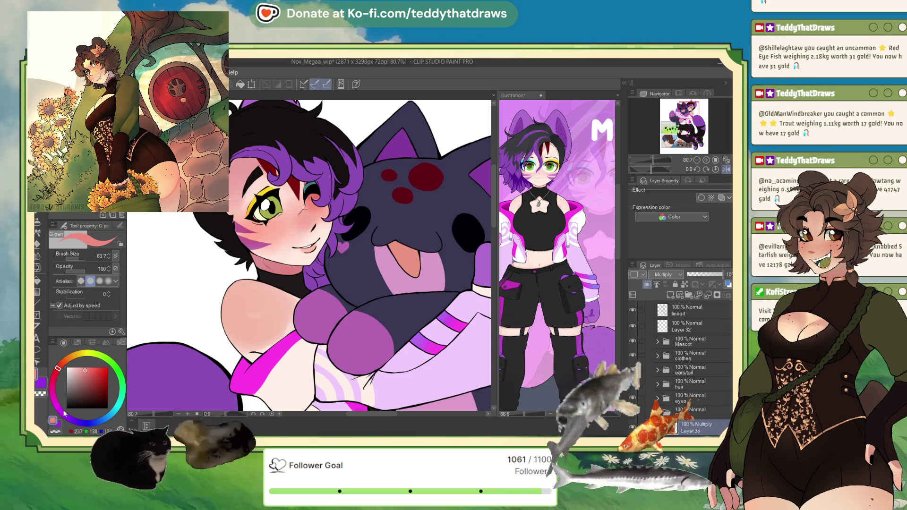
pyautogui.click(81, 379)
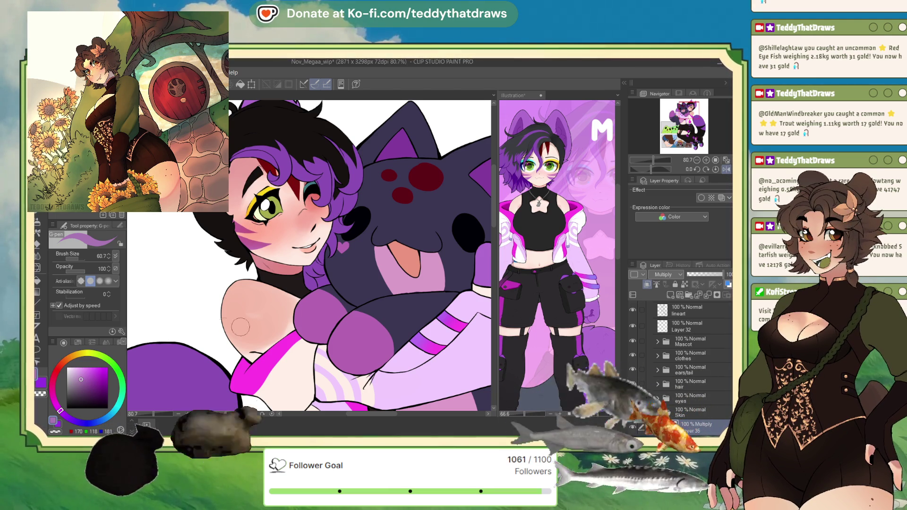
pyautogui.press('b')
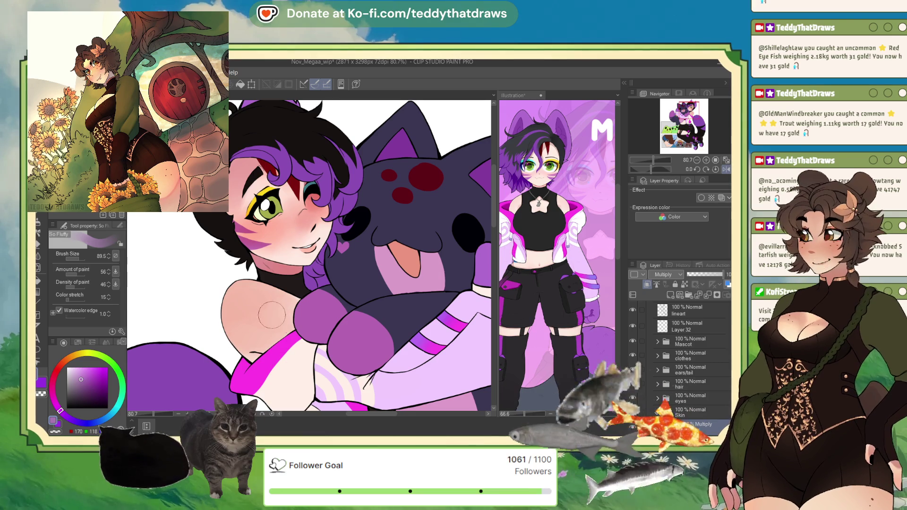
pyautogui.scroll(-2, 278, 303)
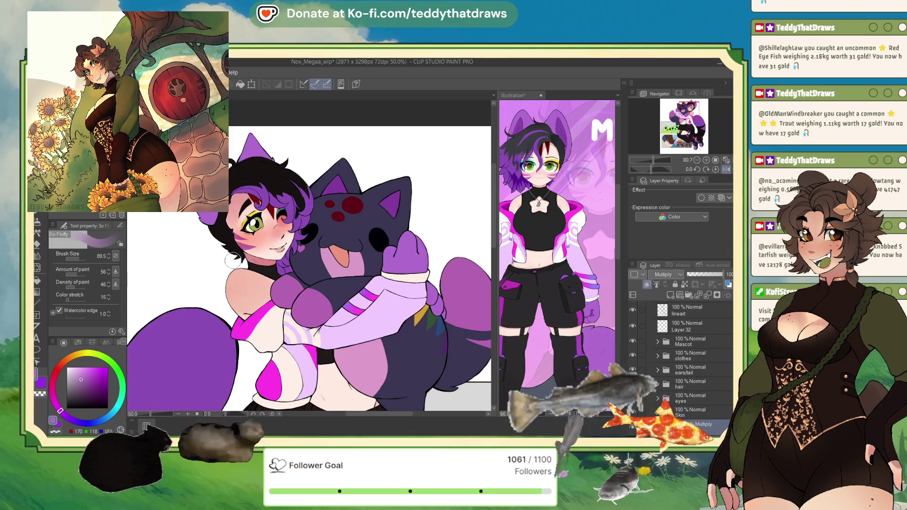
# Step: Zoom to the belly and brush faint shading across it
pyautogui.scroll(-2, 255, 317)
pyautogui.scroll(-2, 234, 331)
pyautogui.scroll(1, 234, 331)
pyautogui.scroll(1, 251, 302)
pyautogui.scroll(1, 268, 276)
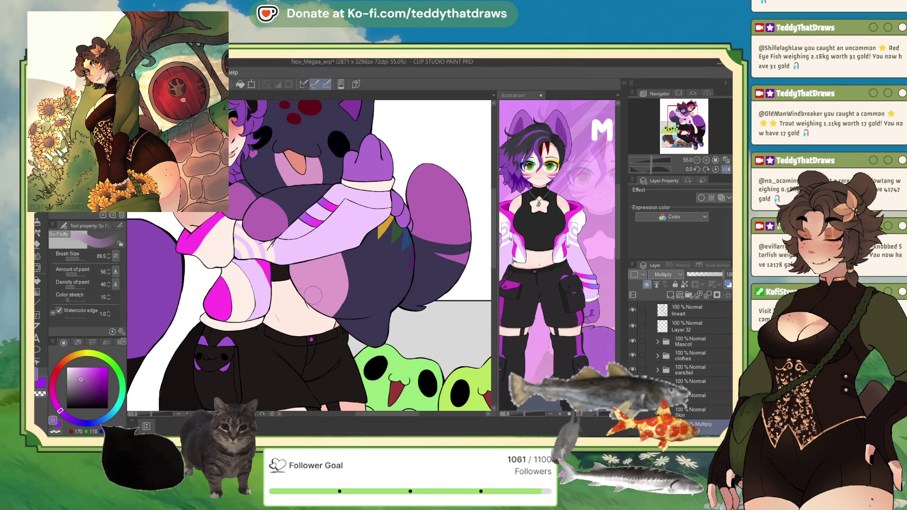
pyautogui.moveTo(324, 314); pyautogui.dragTo(312, 298)
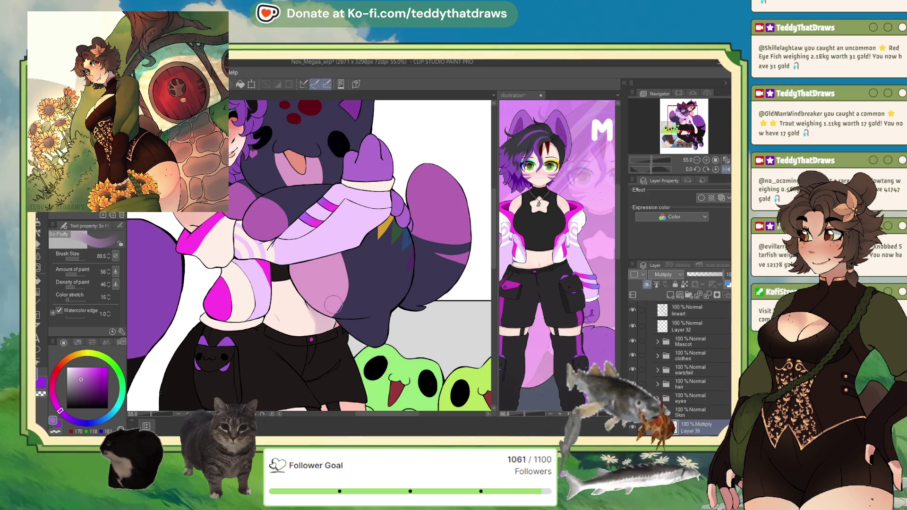
pyautogui.scroll(-2, 319, 346)
pyautogui.scroll(-1, 319, 348)
pyautogui.scroll(-1, 320, 349)
pyautogui.scroll(1, 322, 343)
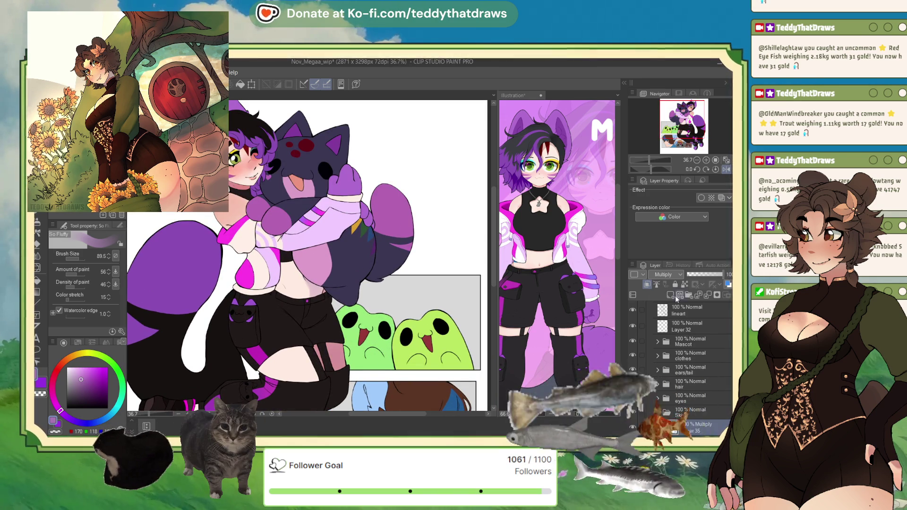
# Step: Set Layer 35 to 82% opacity and load a large Soft airbrush in bright orange
pyautogui.moveTo(704, 279); pyautogui.dragTo(709, 276)
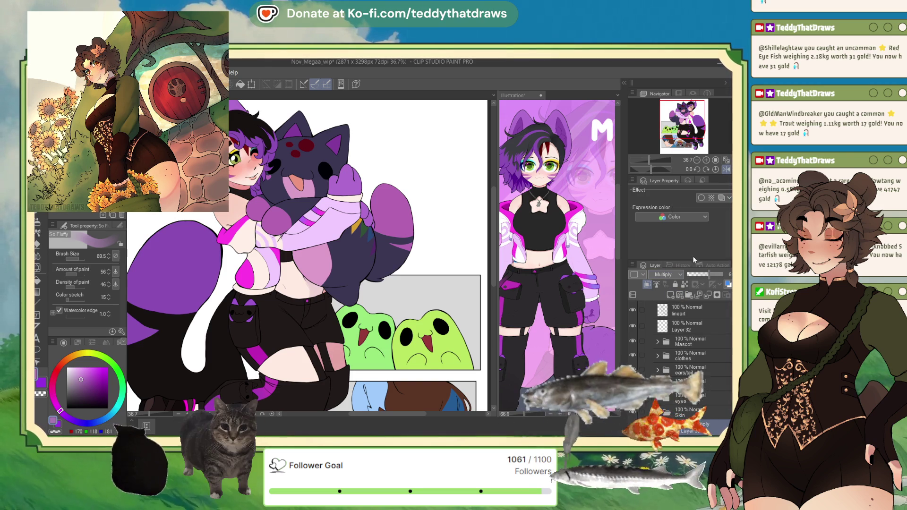
pyautogui.click(715, 273)
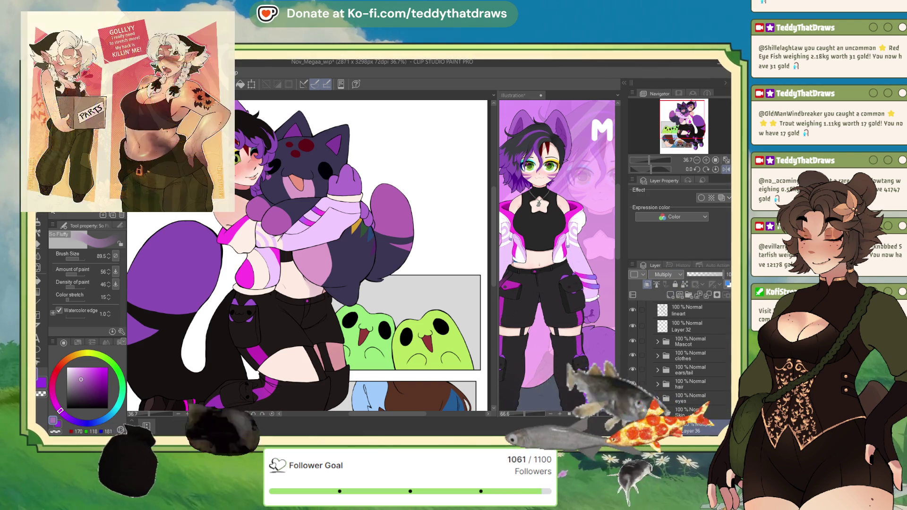
pyautogui.press('b')
pyautogui.click(90, 368)
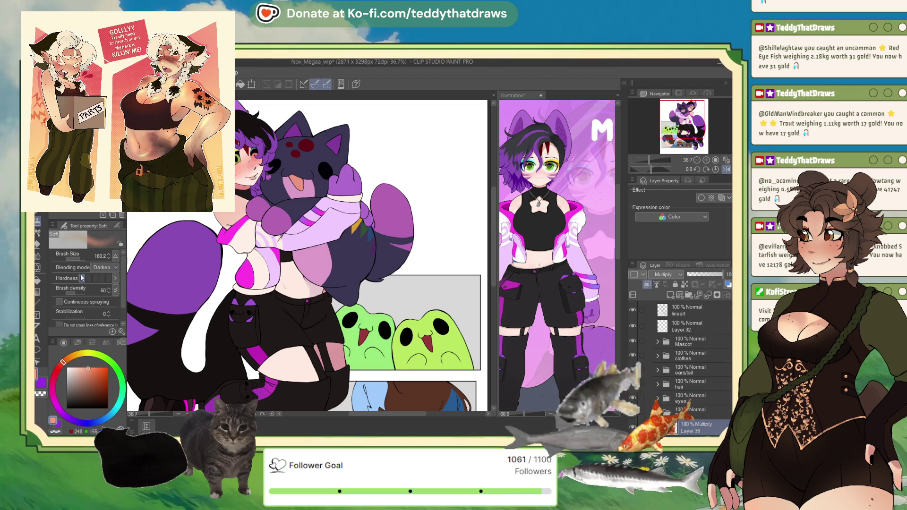
pyautogui.moveTo(343, 385)
pyautogui.mouseDown()
pyautogui.moveTo(378, 385)
pyautogui.moveTo(367, 374)
pyautogui.mouseUp()
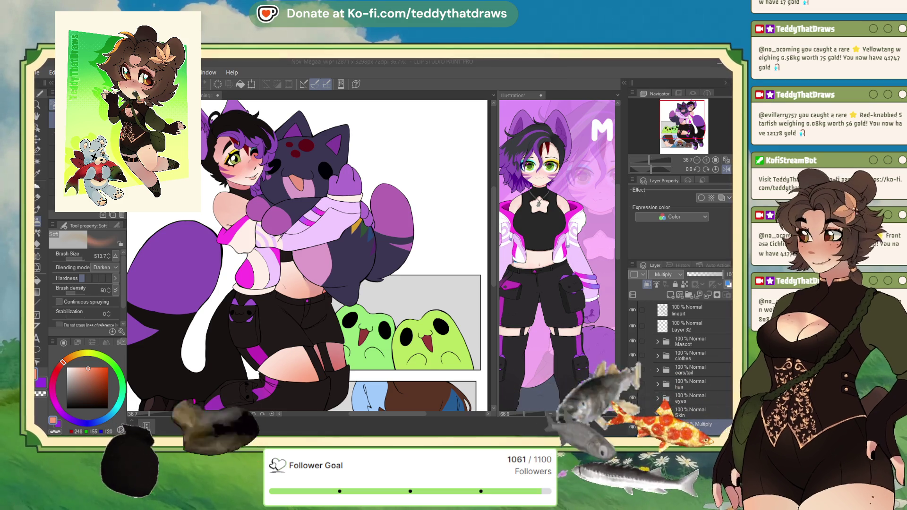
# Step: Fade orange shading Layer 36 to 73% and add a gradient map recolouring the skin
pyautogui.click(296, 306)
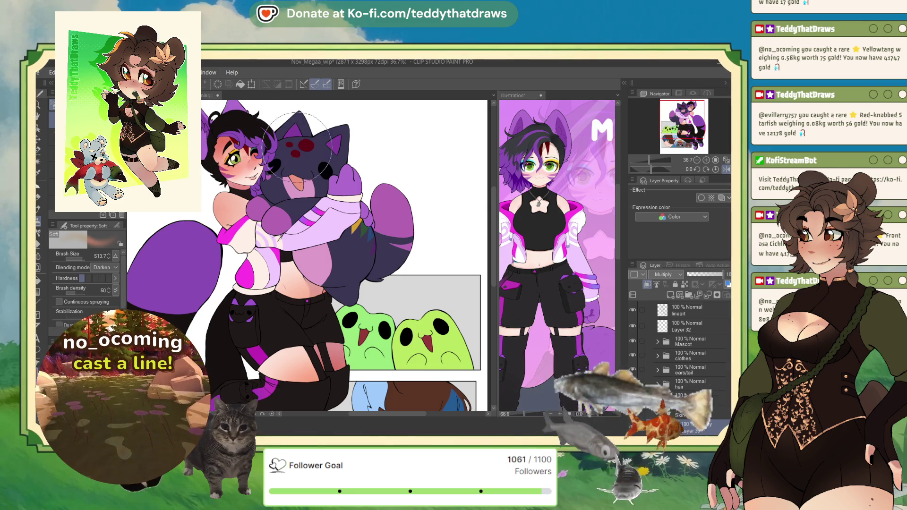
pyautogui.moveTo(700, 274); pyautogui.dragTo(713, 274)
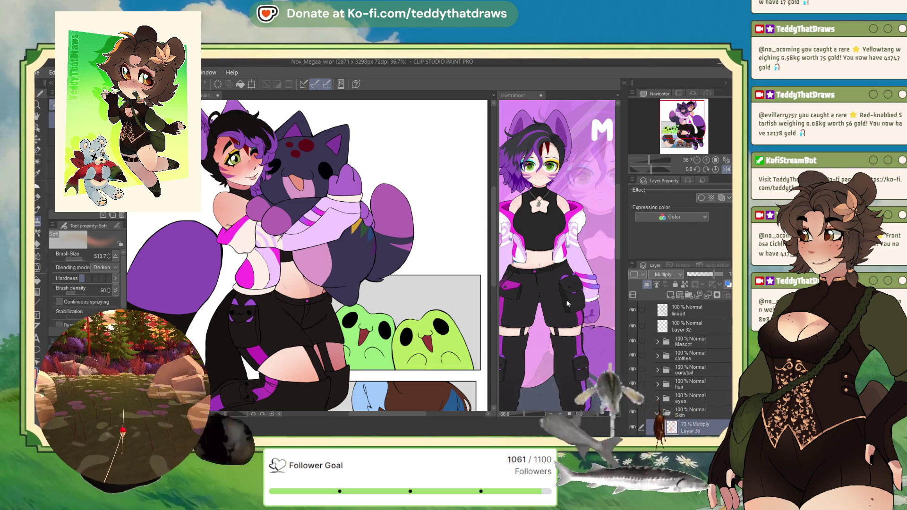
pyautogui.hotkey('ctrl', 'z')
pyautogui.hotkey('ctrl', 'z')
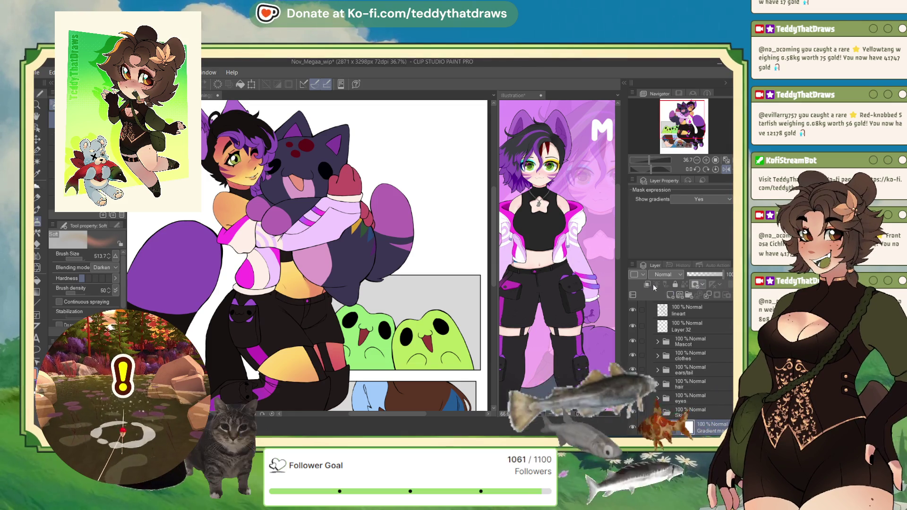
# Step: Fade the skin gradient map down to 26% opacity
pyautogui.click(702, 275)
pyautogui.moveTo(700, 275); pyautogui.dragTo(696, 275)
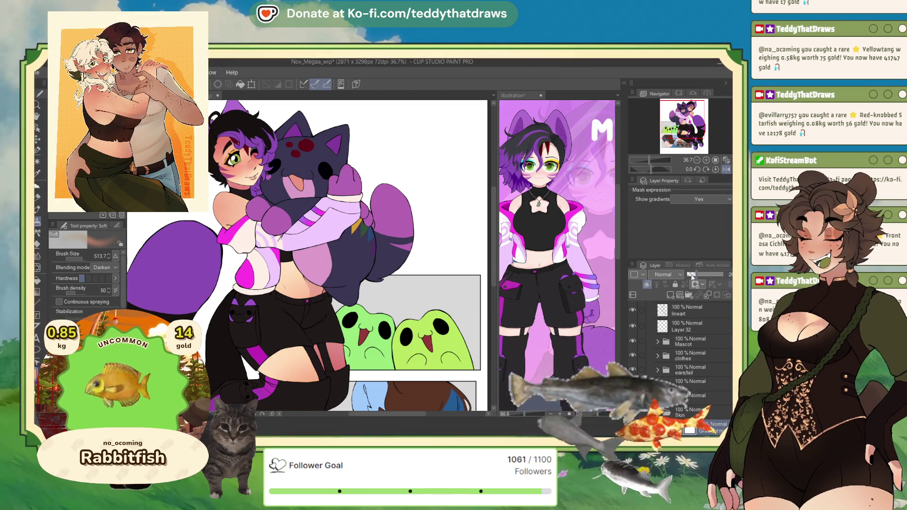
pyautogui.scroll(1, 365, 218)
pyautogui.scroll(1, 366, 218)
pyautogui.scroll(1, 365, 218)
pyautogui.scroll(1, 366, 218)
pyautogui.scroll(-1, 365, 218)
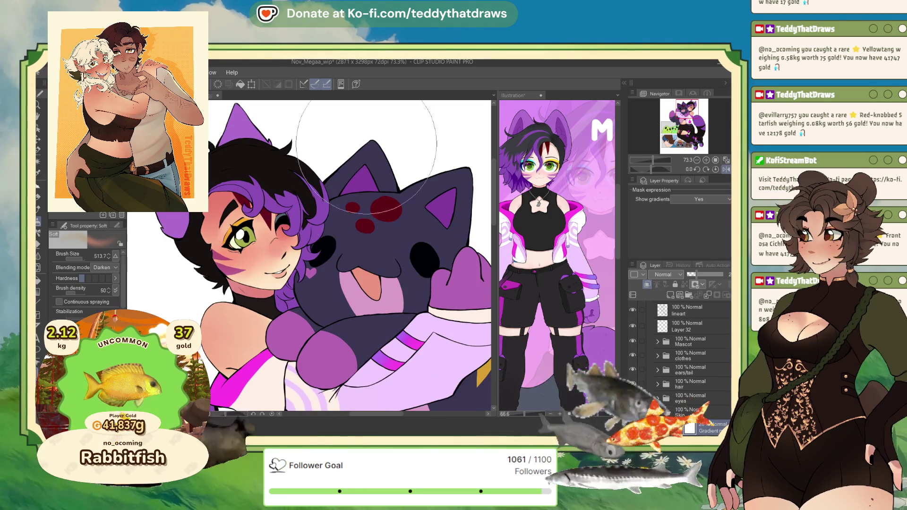
pyautogui.scroll(-1, 341, 122)
pyautogui.scroll(-1, 342, 121)
pyautogui.scroll(-1, 342, 122)
pyautogui.scroll(1, 341, 122)
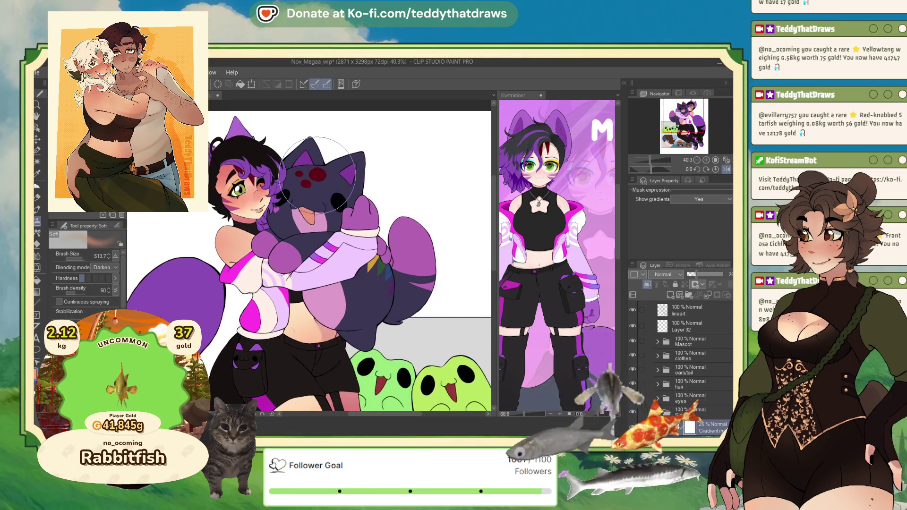
pyautogui.scroll(-5, 690, 359)
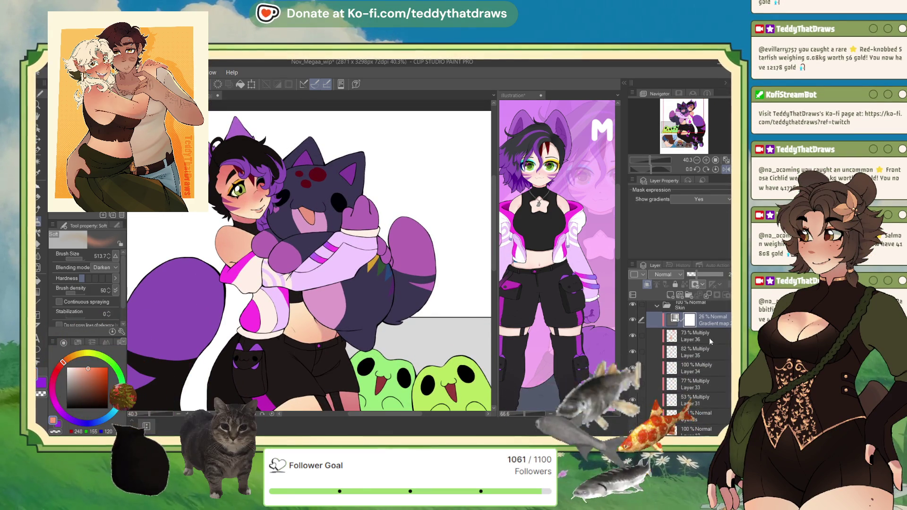
# Step: Lower Layers 36, 35 and 34 to 53%, 63% and 77% opacity
pyautogui.click(700, 336)
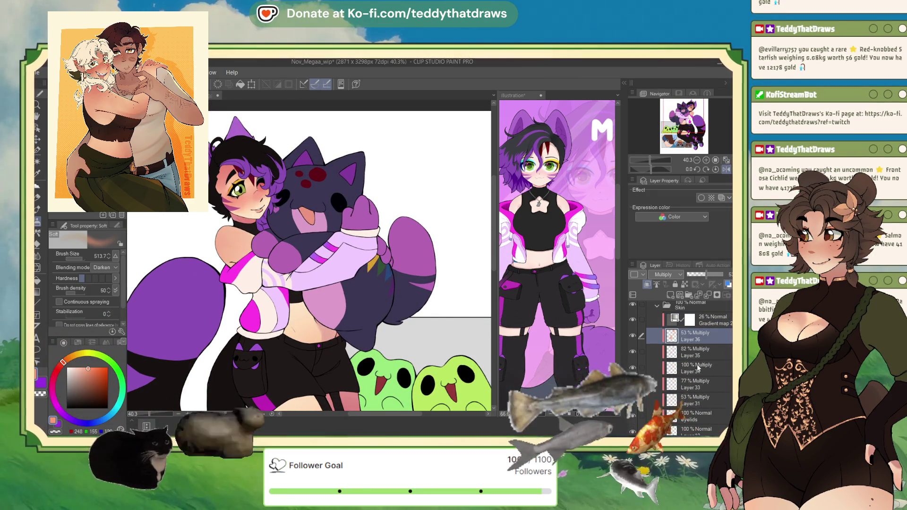
pyautogui.click(706, 275)
pyautogui.hotkey('alt', '[')
pyautogui.click(708, 274)
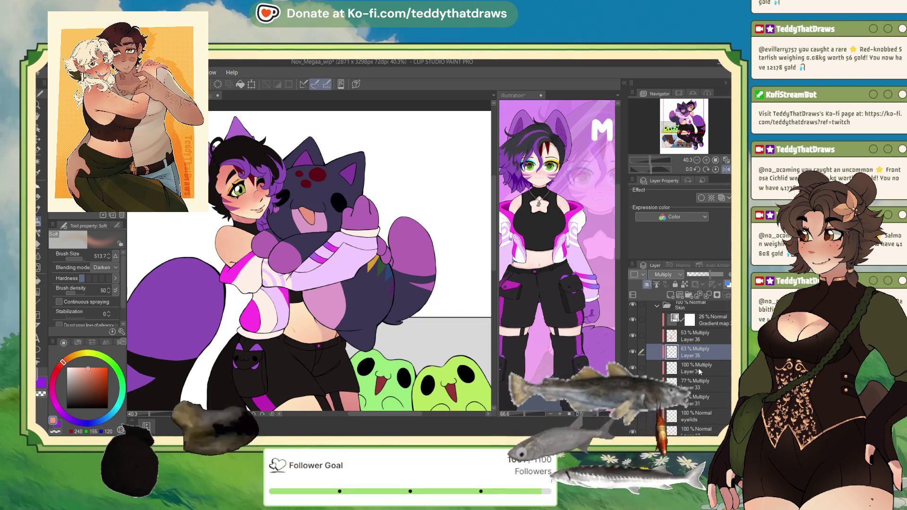
pyautogui.hotkey('alt', '[')
pyautogui.click(716, 274)
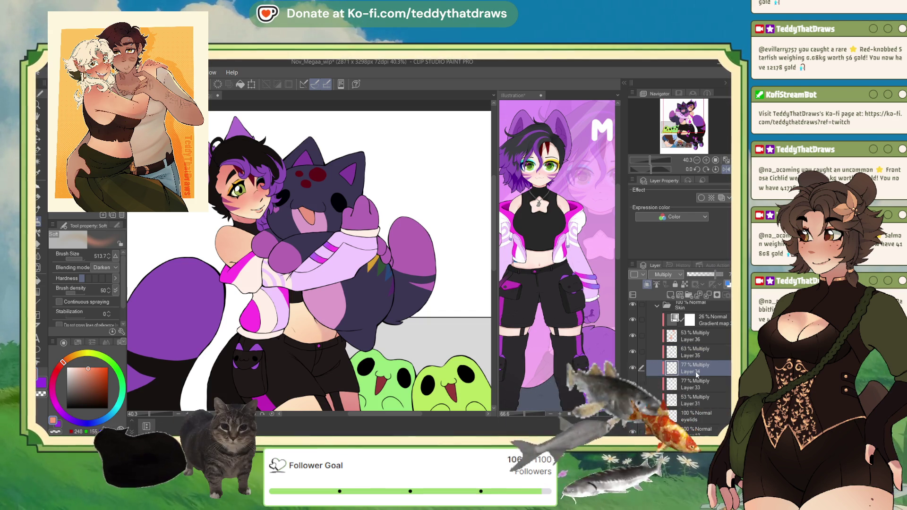
# Step: Delete Layers 35, 34 and 33, and set Layer 31 to 96% opacity
pyautogui.click(704, 352)
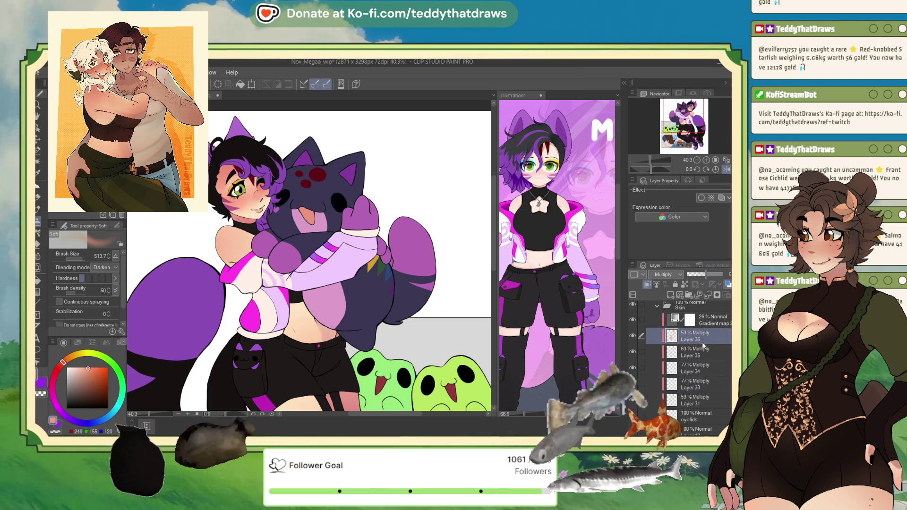
pyautogui.click(709, 295)
pyautogui.click(709, 295)
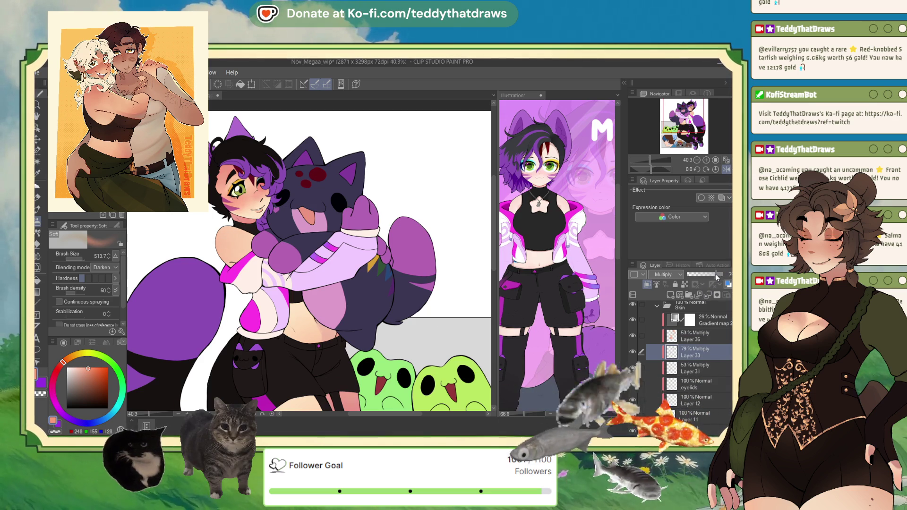
pyautogui.click(716, 275)
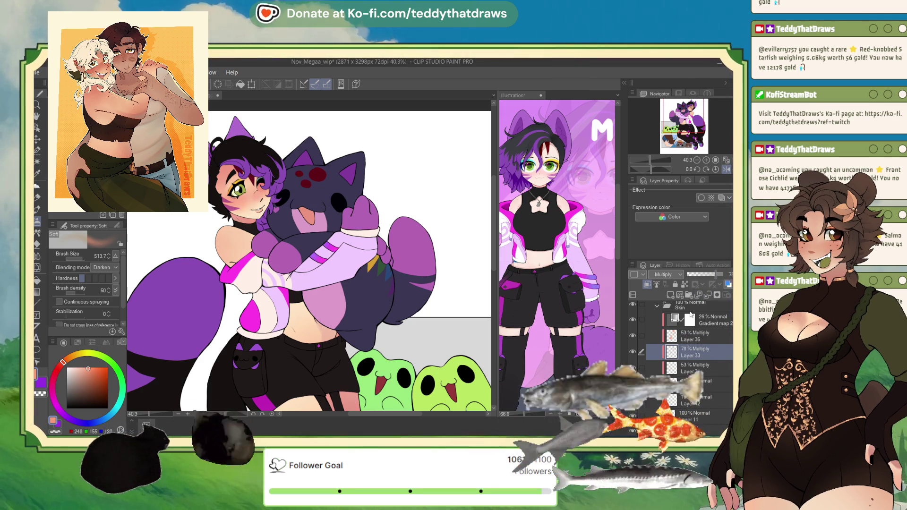
pyautogui.click(709, 295)
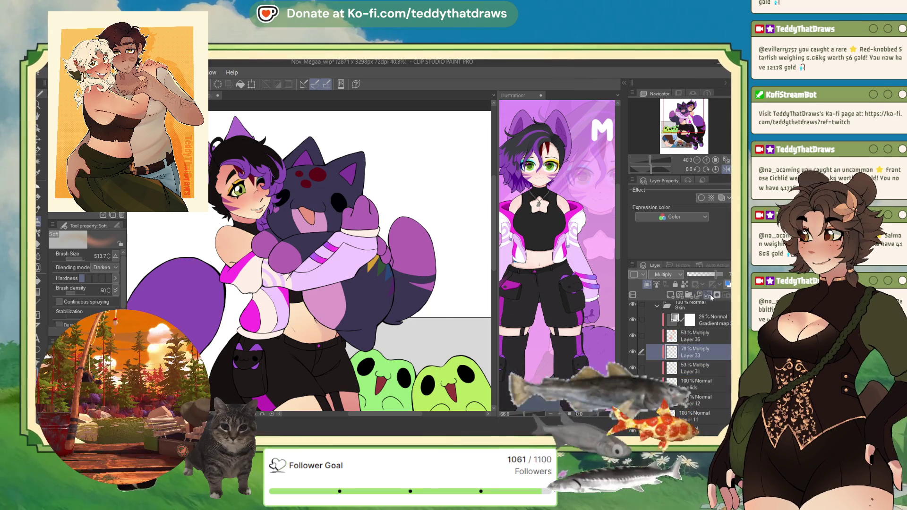
pyautogui.click(720, 276)
pyautogui.moveTo(715, 274); pyautogui.dragTo(720, 275)
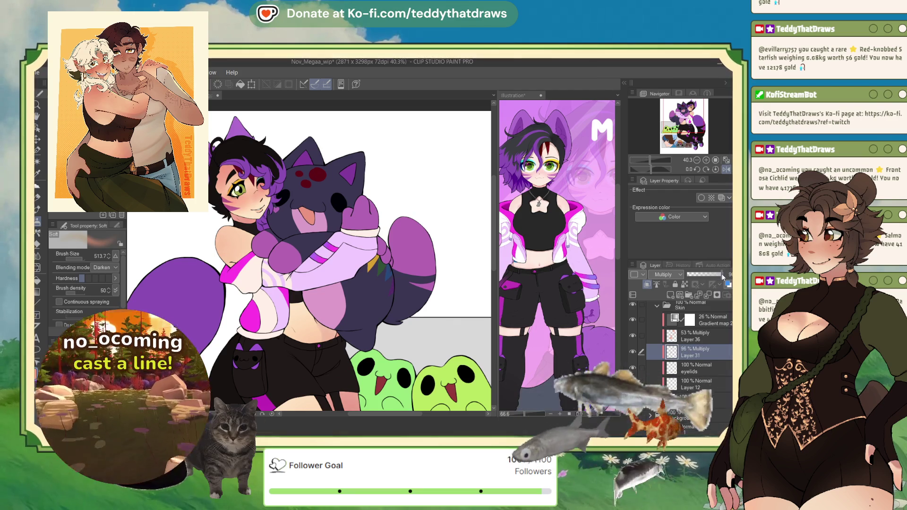
# Step: Add a new 100% Multiply Layer 33 above Layer 36
pyautogui.click(696, 365)
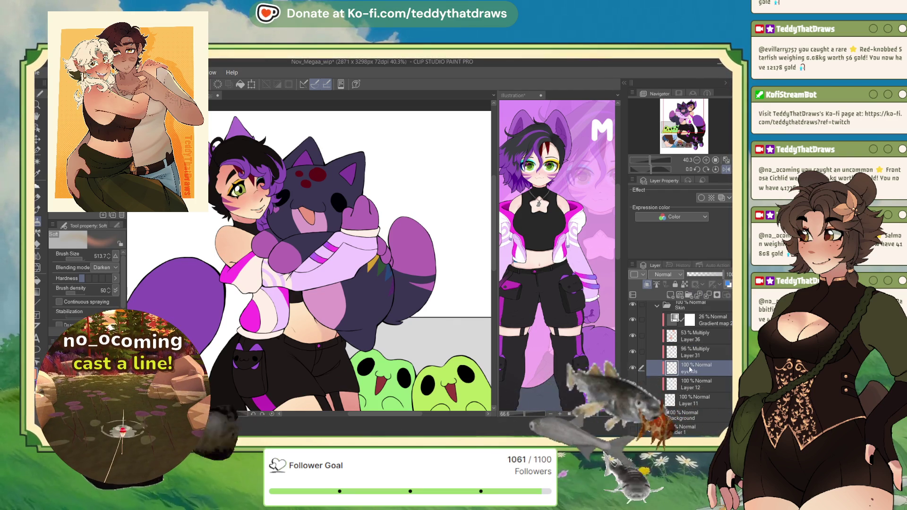
pyautogui.click(697, 336)
pyautogui.click(671, 295)
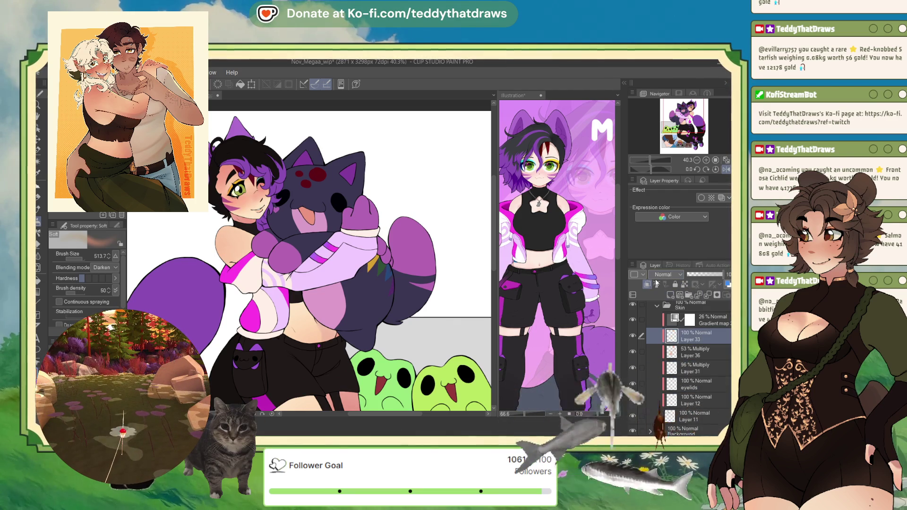
pyautogui.click(666, 274)
pyautogui.click(666, 294)
# Step: Lower Layer 33 to 42%, undo its accidental deletion, and dab orange blush on the cheek
pyautogui.scroll(2, 246, 163)
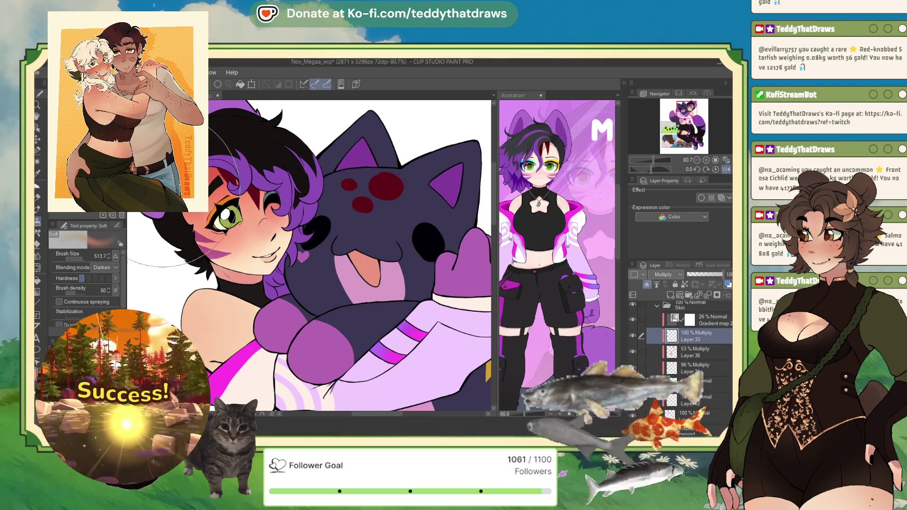
pyautogui.click(702, 274)
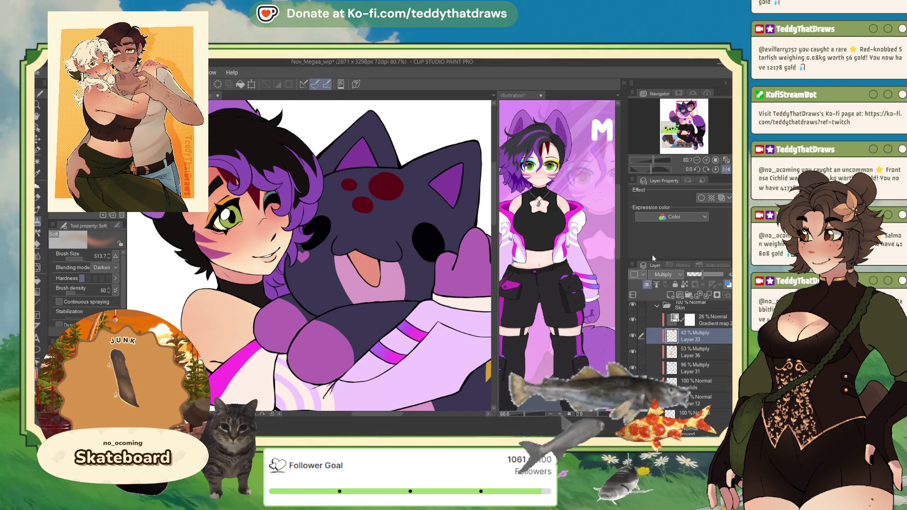
pyautogui.scroll(-2, 271, 203)
pyautogui.scroll(1, 271, 204)
pyautogui.click(696, 295)
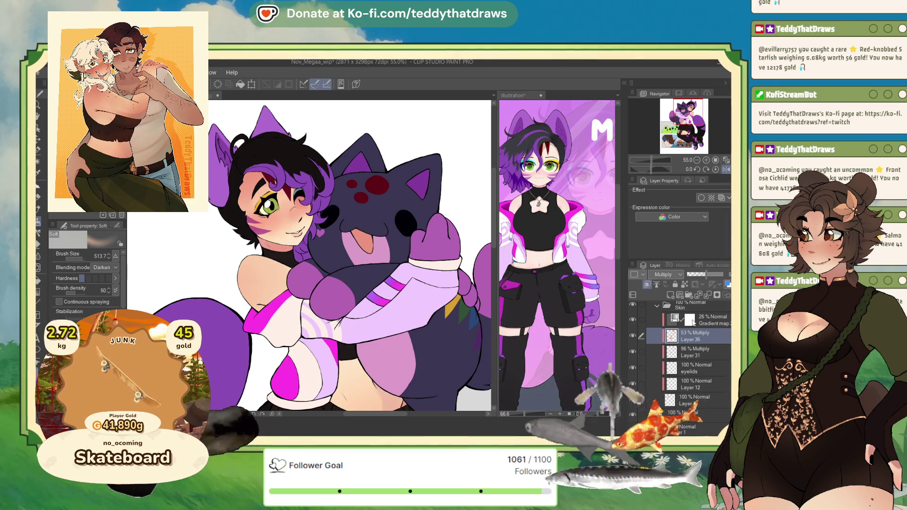
pyautogui.hotkey('ctrl', 'z')
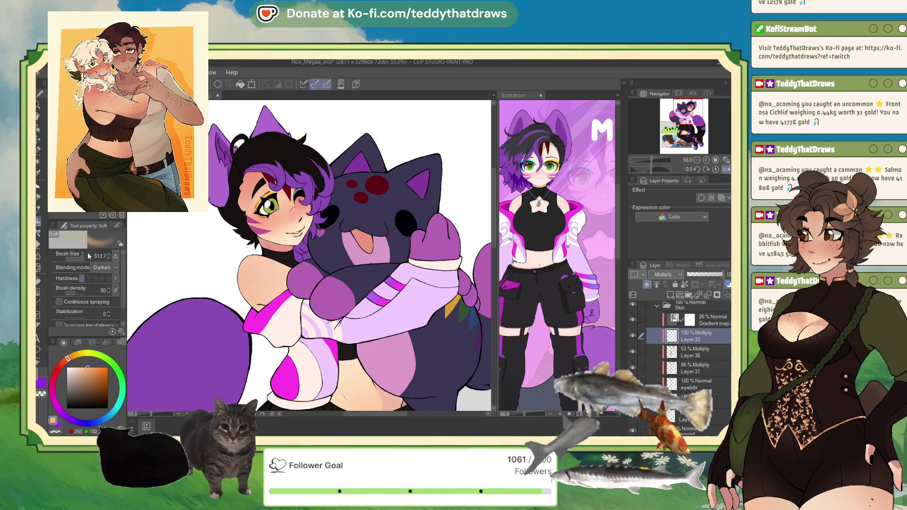
pyautogui.keyDown('alt'); pyautogui.click(266, 158); pyautogui.keyUp('alt')
pyautogui.click(266, 159)
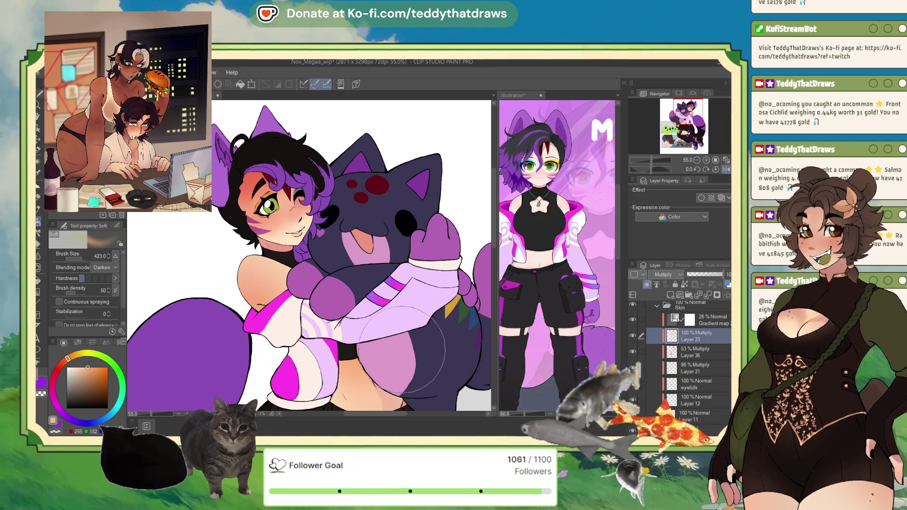
# Step: Set the cheek blush Layer 33 to 32% opacity and add Layer 34 above it
pyautogui.scroll(-3, 330, 341)
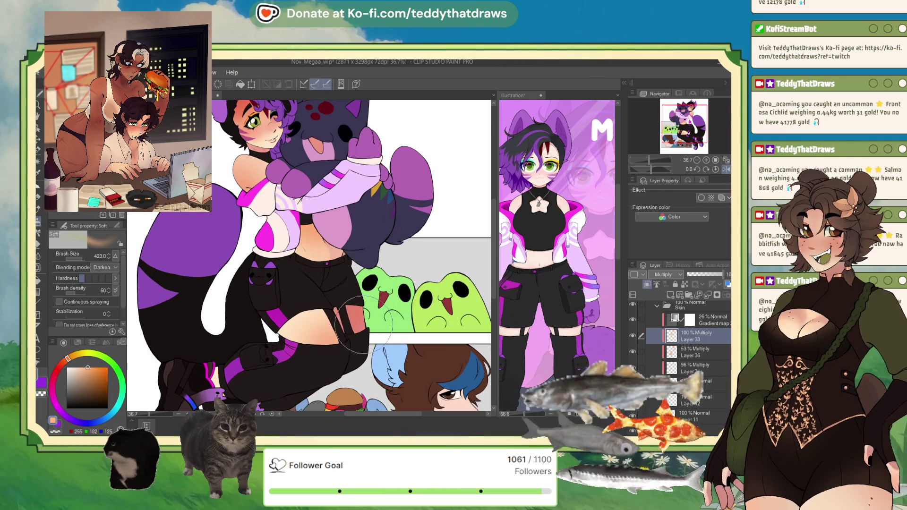
pyautogui.click(702, 276)
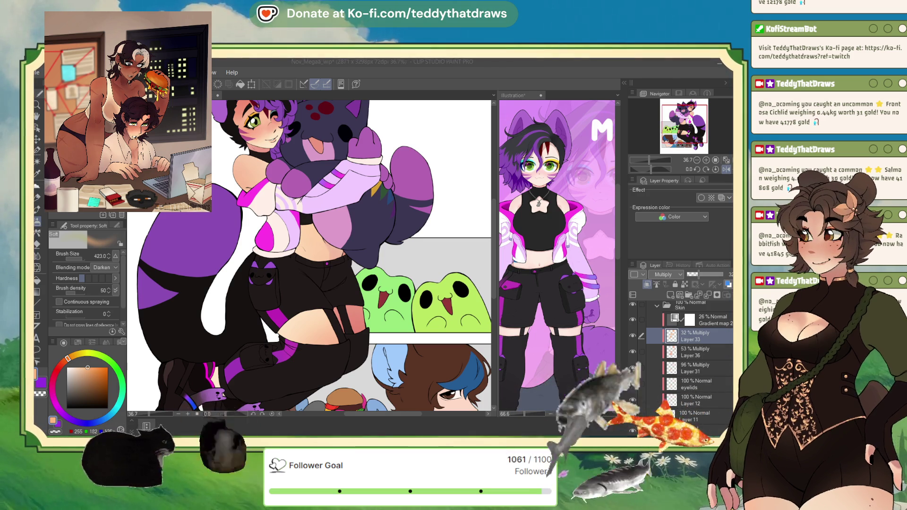
pyautogui.click(337, 309)
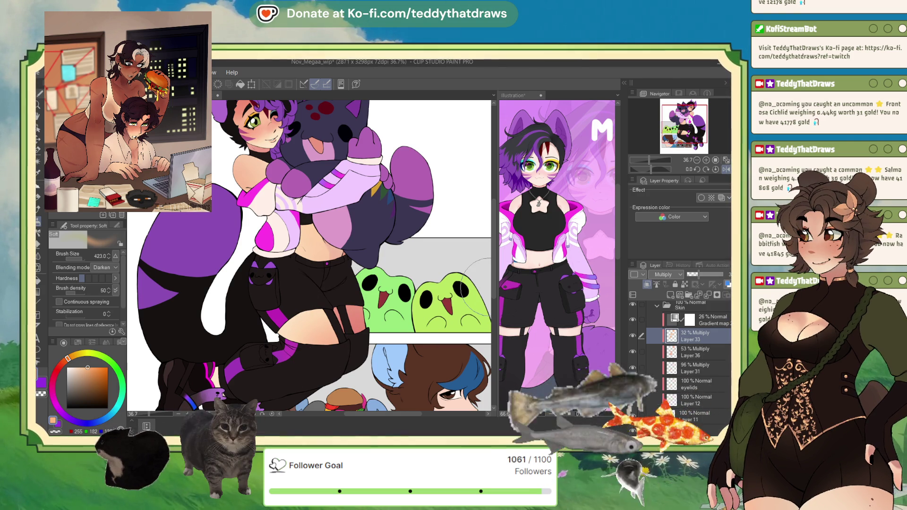
pyautogui.scroll(5, 303, 245)
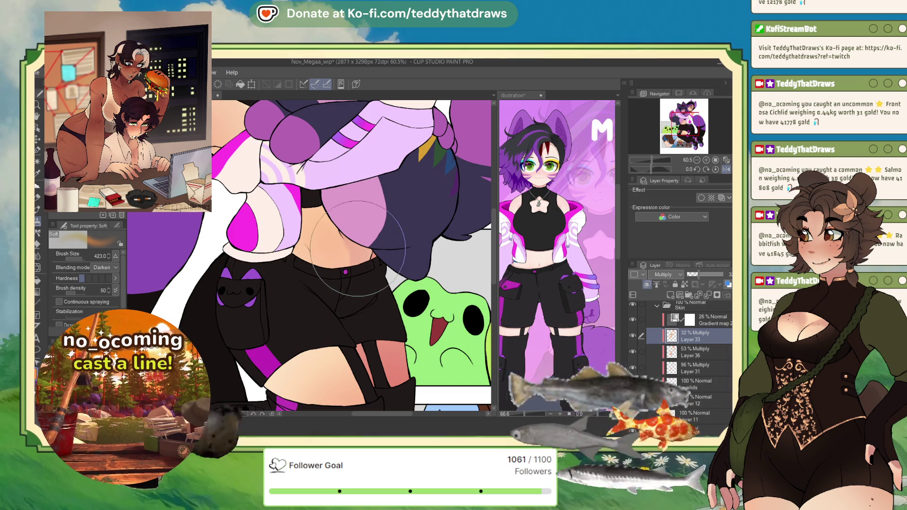
pyautogui.scroll(-4, 311, 113)
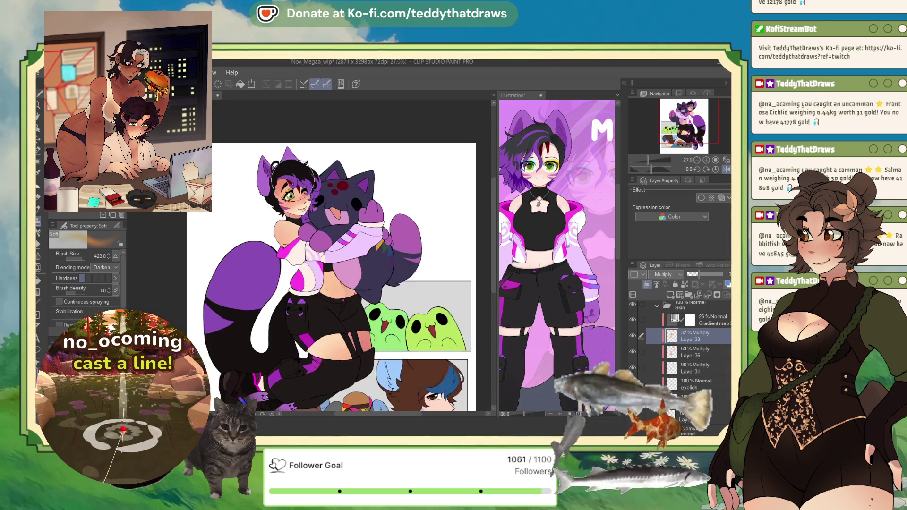
pyautogui.scroll(4, 255, 291)
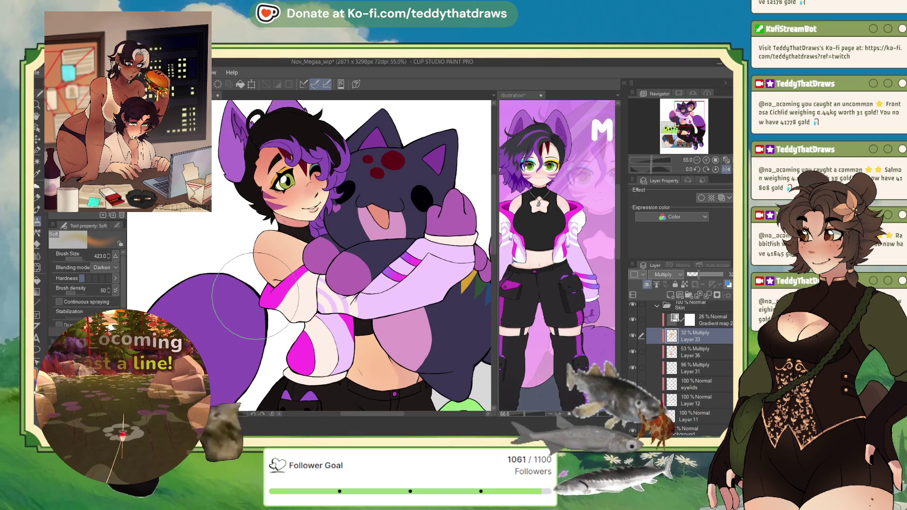
pyautogui.click(669, 294)
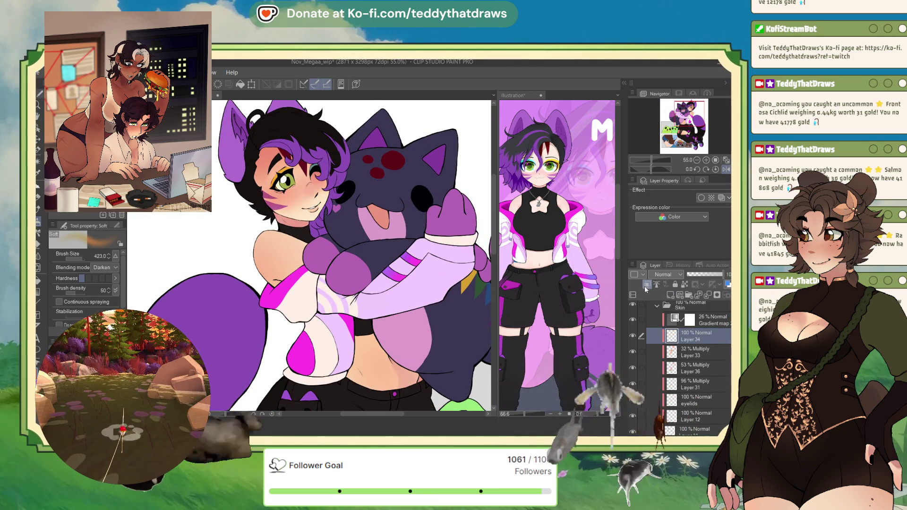
# Step: Make Layer 34 Multiply, clip it to the layer below, and shade the thigh with So Fluffy
pyautogui.hotkey('shift', 'alt', 'm')
pyautogui.click(648, 285)
pyautogui.press('b')
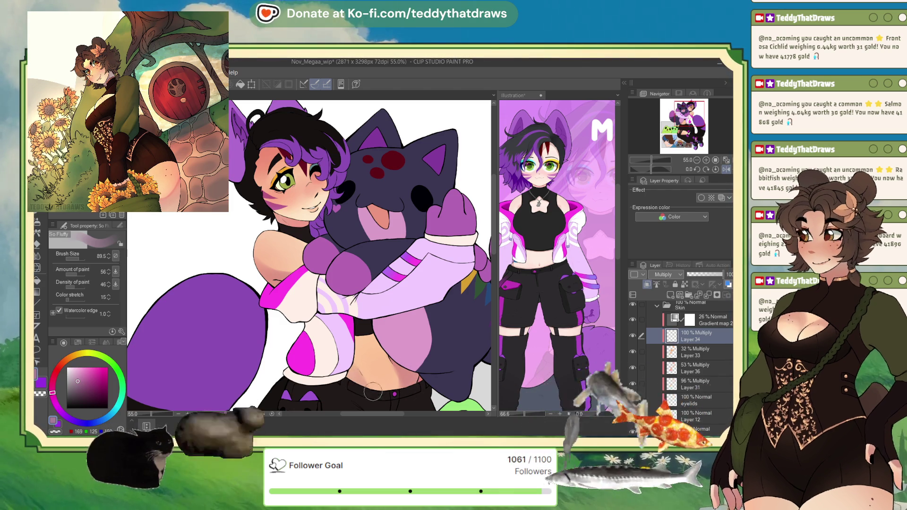
pyautogui.scroll(-4, 416, 304)
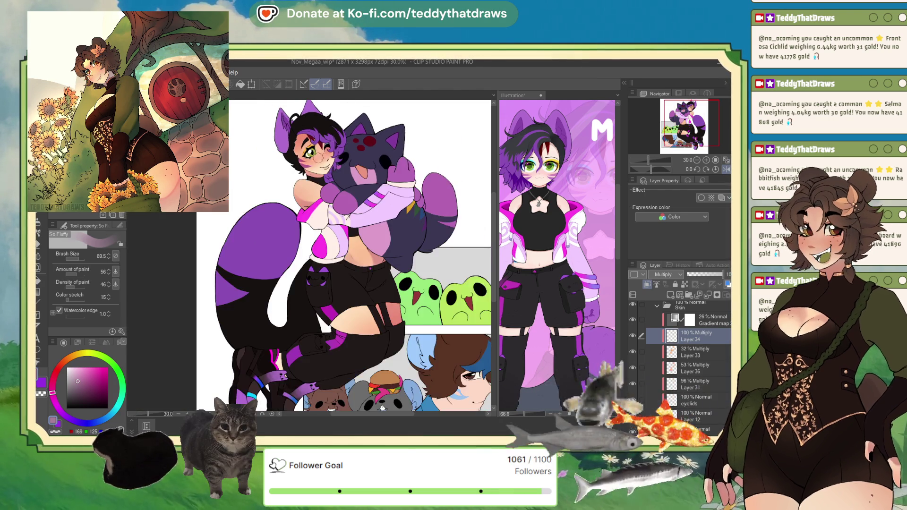
pyautogui.scroll(3, 294, 215)
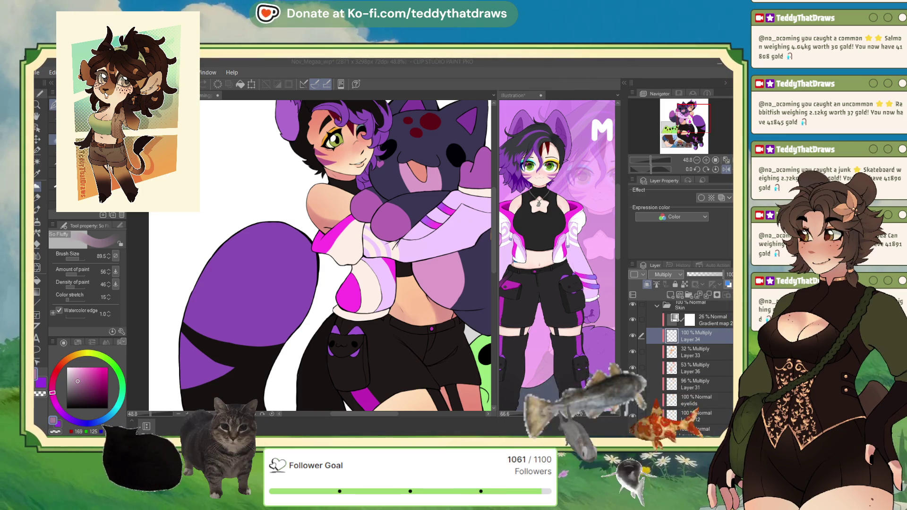
pyautogui.scroll(-3, 367, 336)
pyautogui.scroll(3, 415, 317)
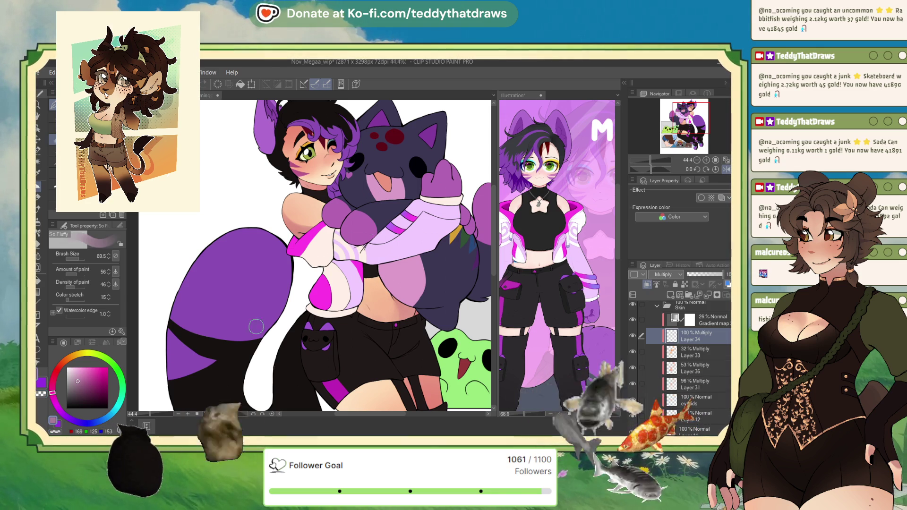
pyautogui.moveTo(417, 369); pyautogui.dragTo(386, 317)
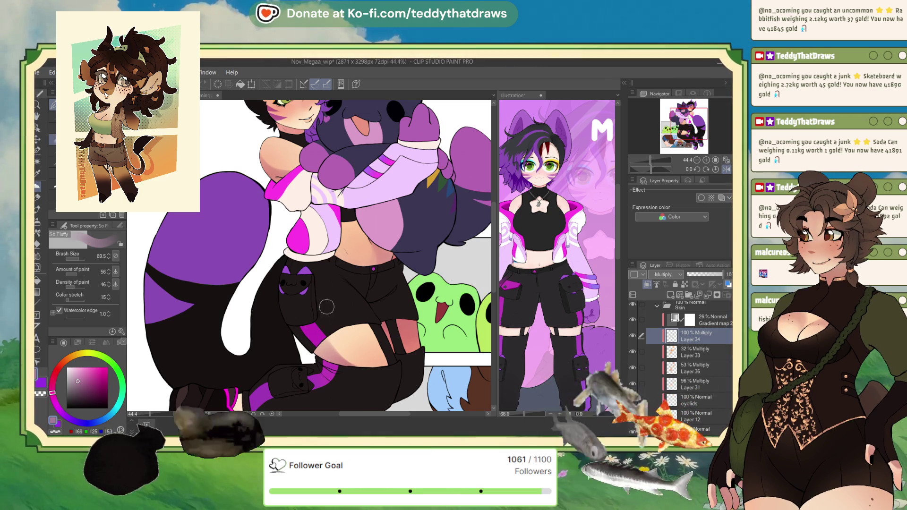
# Step: Set the Soft eraser to size 236, then return to the So Fluffy brush
pyautogui.click(38, 244)
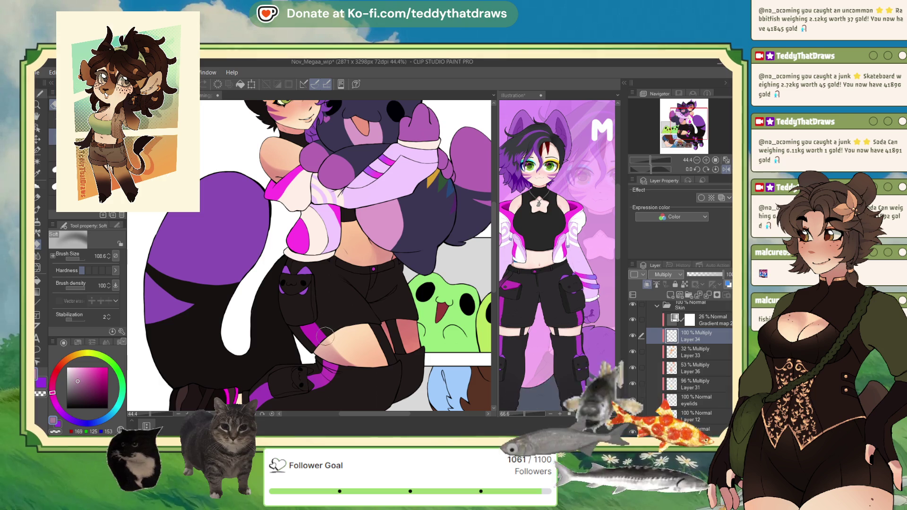
pyautogui.moveTo(81, 257); pyautogui.dragTo(101, 258)
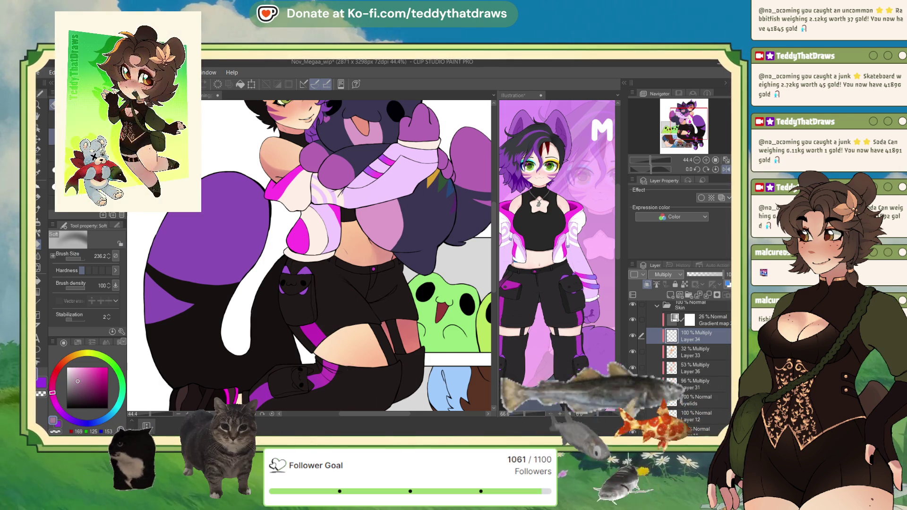
pyautogui.click(38, 186)
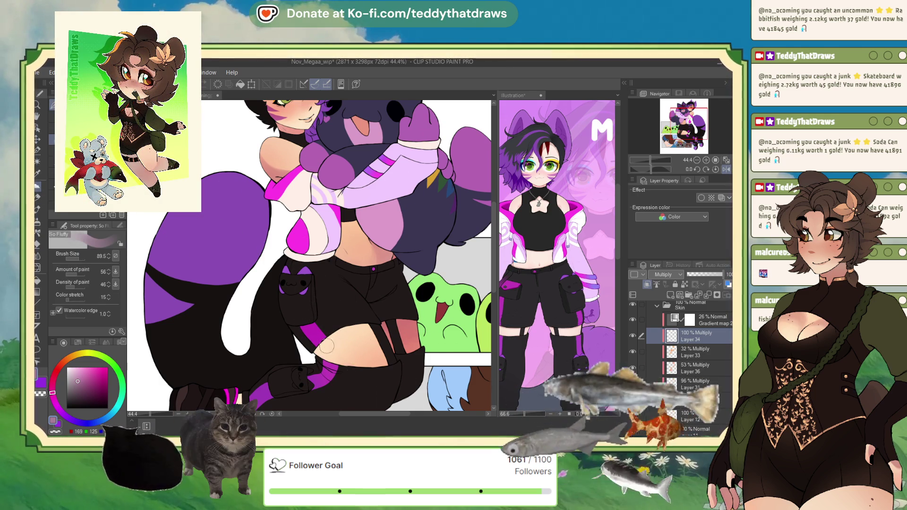
# Step: Add Multiply Layer 35, brush pink blush over the nose and cheek, and set it to 72%
pyautogui.scroll(-2, 386, 303)
pyautogui.scroll(-1, 386, 303)
pyautogui.scroll(1, 378, 274)
pyautogui.scroll(1, 374, 255)
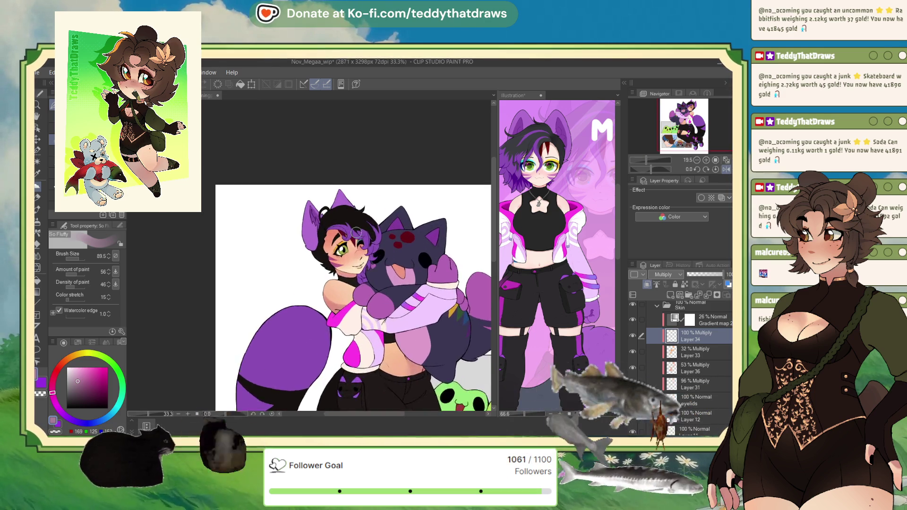
pyautogui.scroll(1, 369, 242)
pyautogui.scroll(2, 370, 242)
pyautogui.scroll(1, 359, 255)
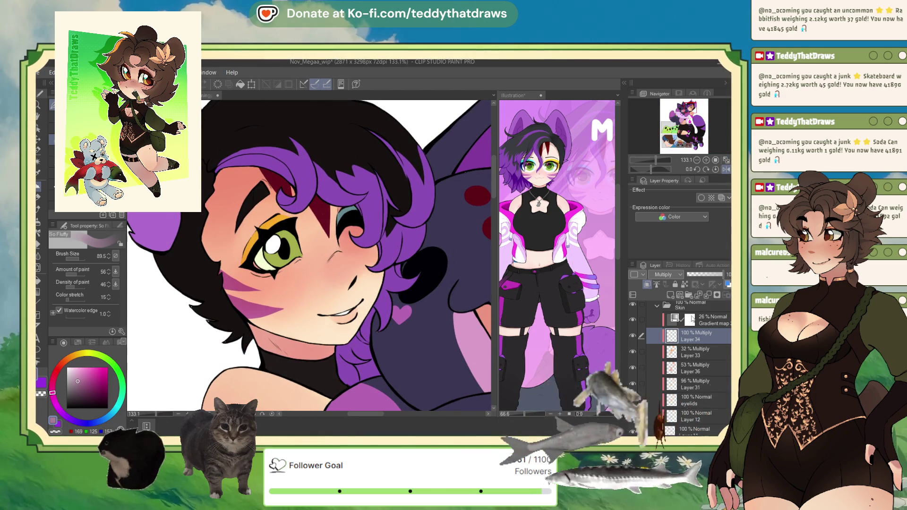
pyautogui.click(670, 295)
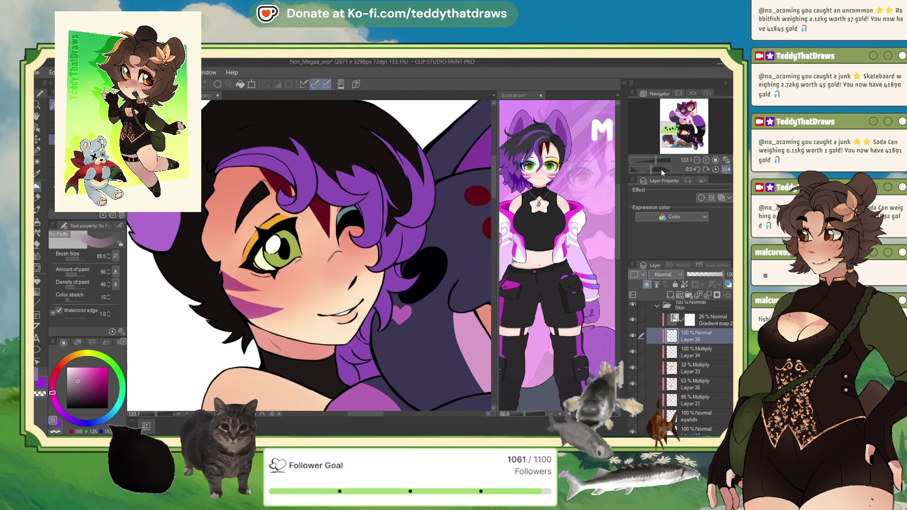
pyautogui.press('m')
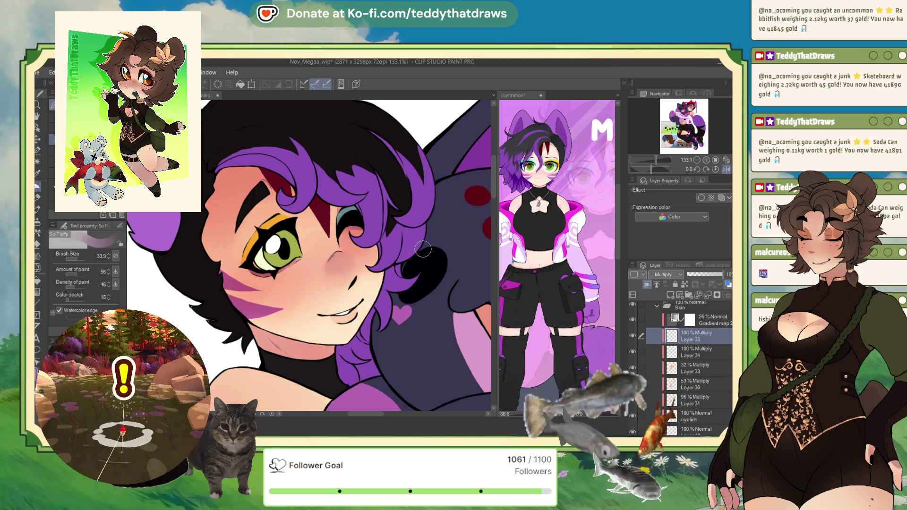
pyautogui.scroll(2, 231, 264)
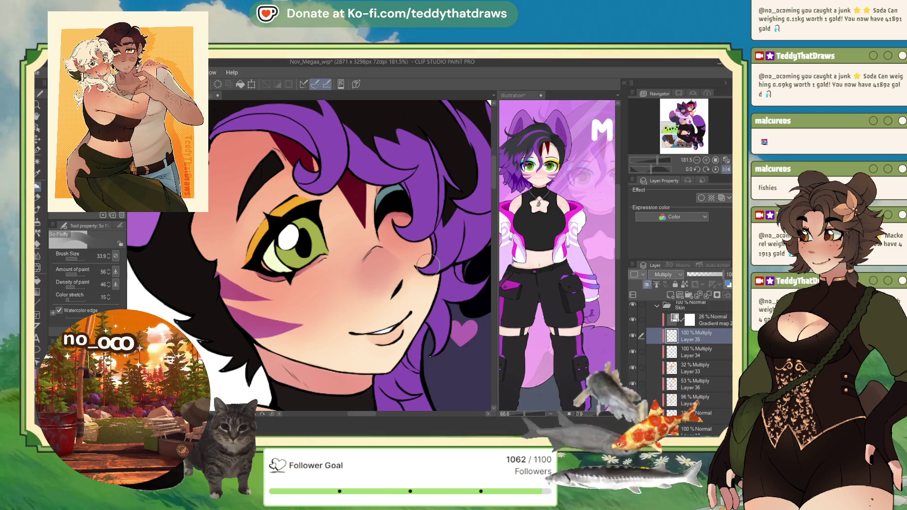
pyautogui.click(713, 274)
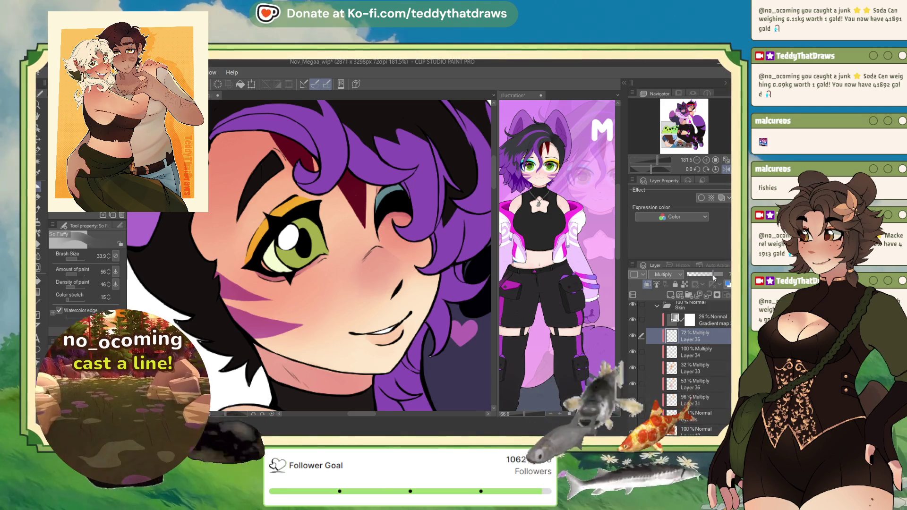
# Step: Select Gradient map 2 and settle its opacity at about 39%
pyautogui.scroll(-3, 286, 243)
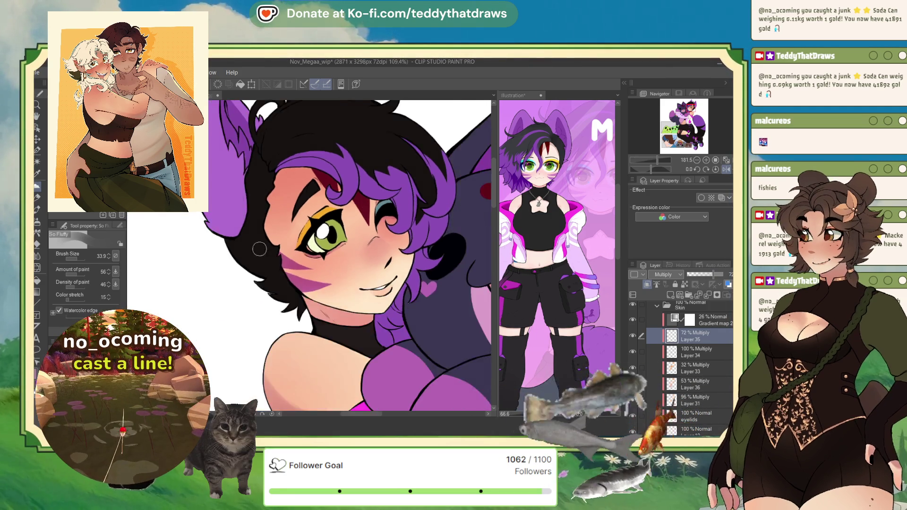
pyautogui.scroll(-3, 286, 243)
pyautogui.scroll(-2, 394, 344)
pyautogui.scroll(-1, 393, 343)
pyautogui.scroll(4, 342, 241)
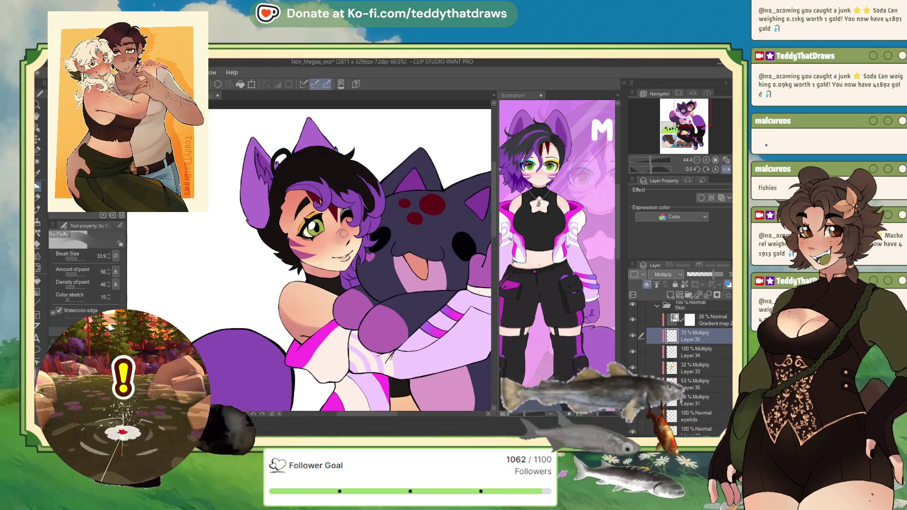
pyautogui.click(712, 320)
pyautogui.moveTo(694, 273); pyautogui.dragTo(707, 274)
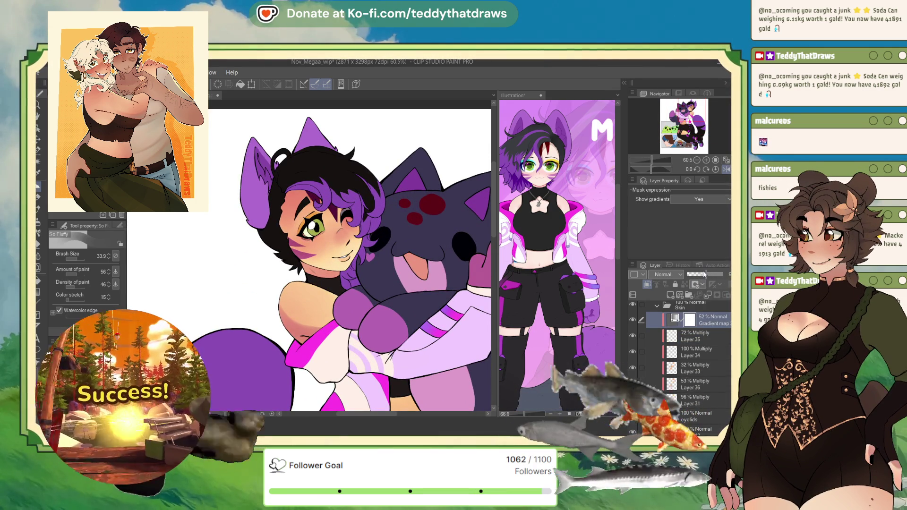
pyautogui.scroll(-2, 416, 259)
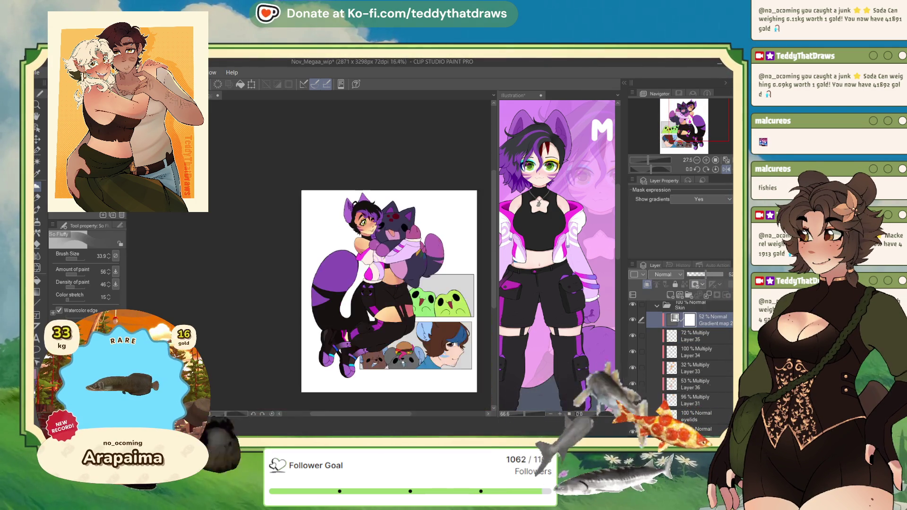
pyautogui.scroll(-1, 352, 283)
pyautogui.scroll(8, 349, 166)
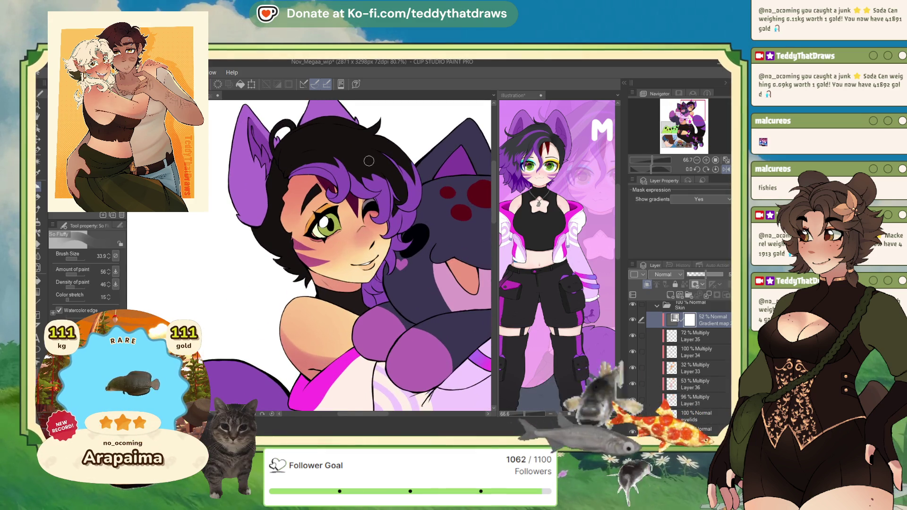
pyautogui.scroll(2, 690, 324)
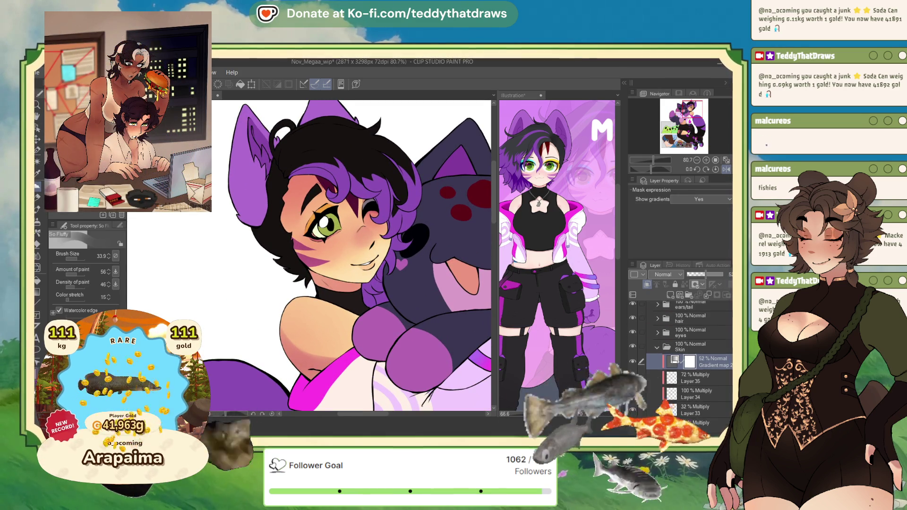
pyautogui.scroll(-2, 333, 265)
pyautogui.scroll(4, 334, 266)
pyautogui.scroll(1, 333, 265)
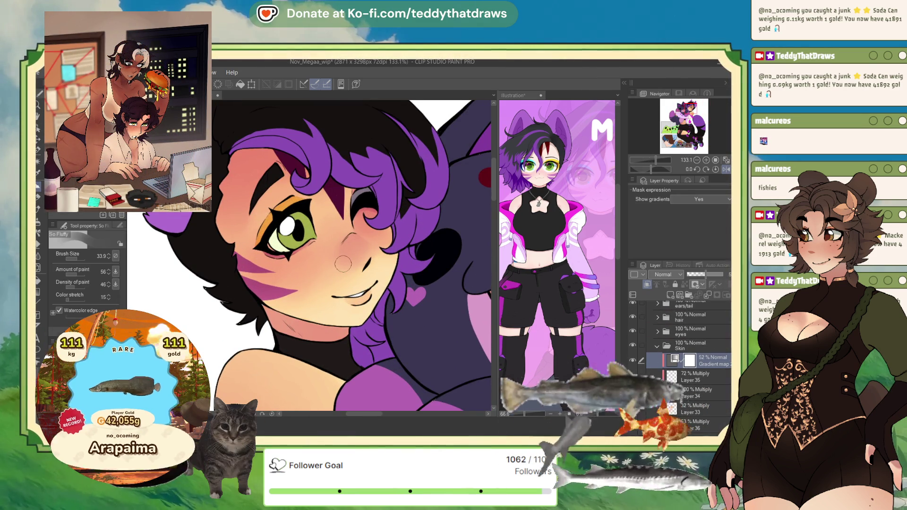
pyautogui.click(703, 275)
pyautogui.moveTo(703, 276); pyautogui.dragTo(702, 275)
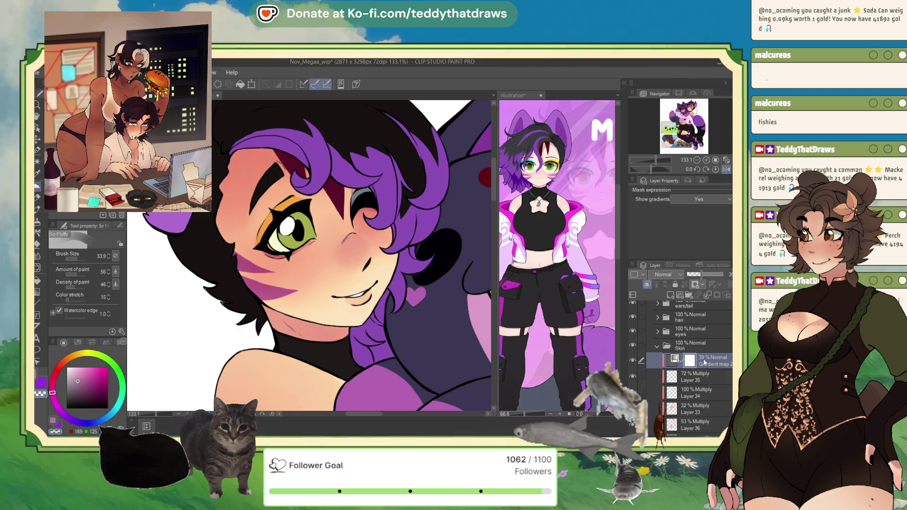
# Step: Add Layer 37 above the gradient map, set to Multiply and clipped to the layer below
pyautogui.click(675, 294)
pyautogui.click(648, 284)
pyautogui.click(664, 274)
pyautogui.click(666, 301)
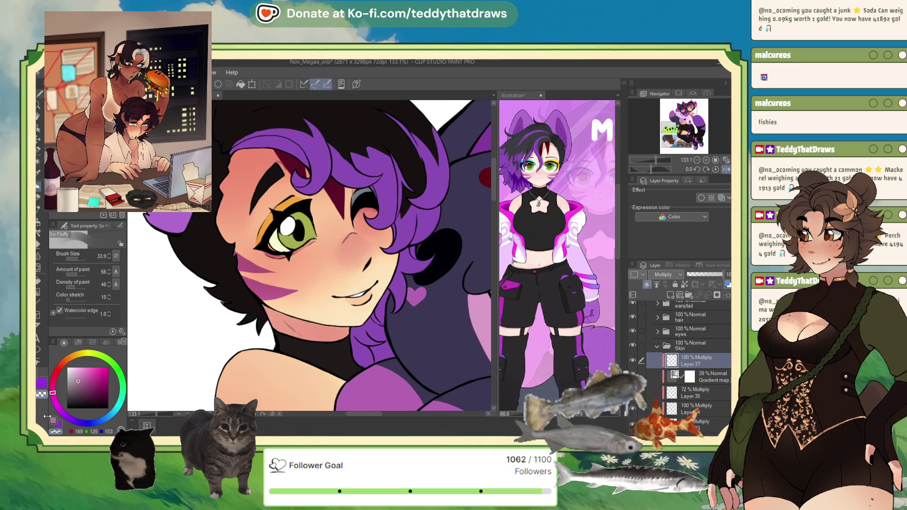
# Step: Shade the neck under the chin in pink, then delete that shading layer
pyautogui.click(53, 422)
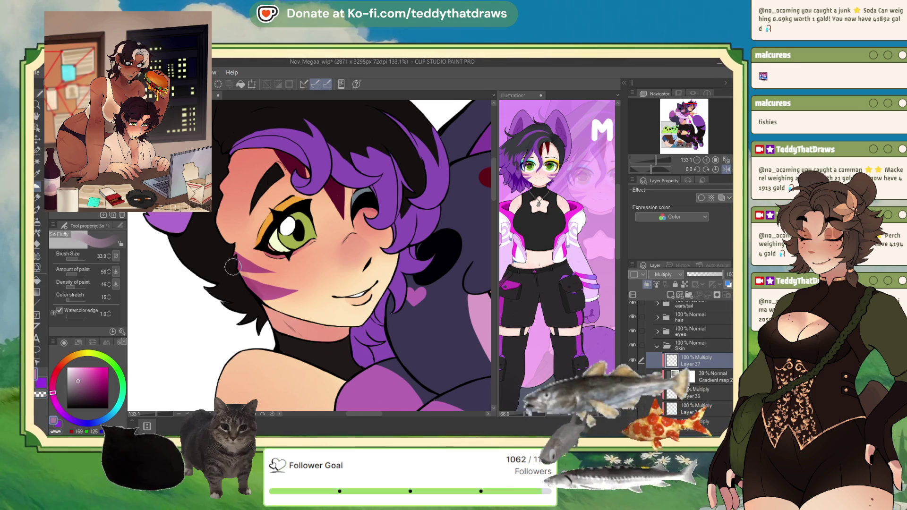
pyautogui.moveTo(267, 309)
pyautogui.mouseDown()
pyautogui.moveTo(293, 328)
pyautogui.moveTo(331, 335)
pyautogui.mouseUp()
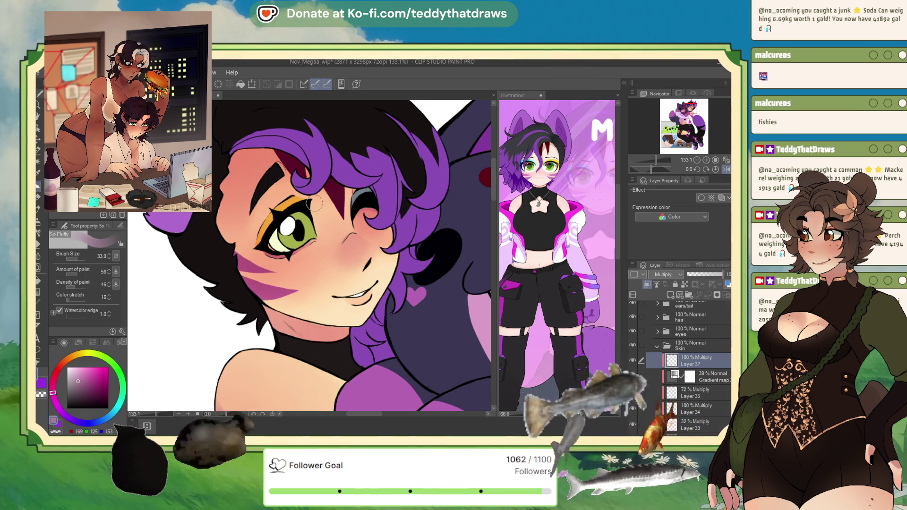
pyautogui.press('Delete')
# Step: Open the eyes folder and add clipped Multiply Layer 37 above the eye side layer
pyautogui.click(690, 331)
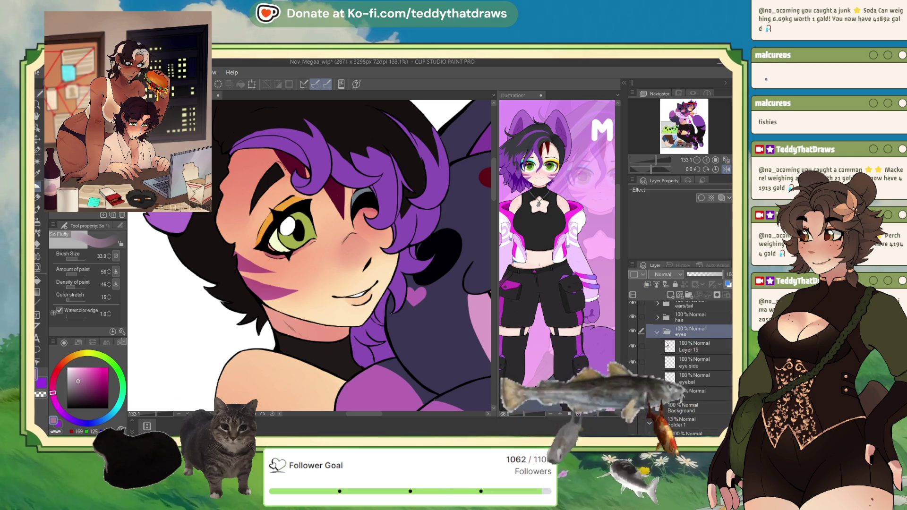
pyautogui.click(695, 349)
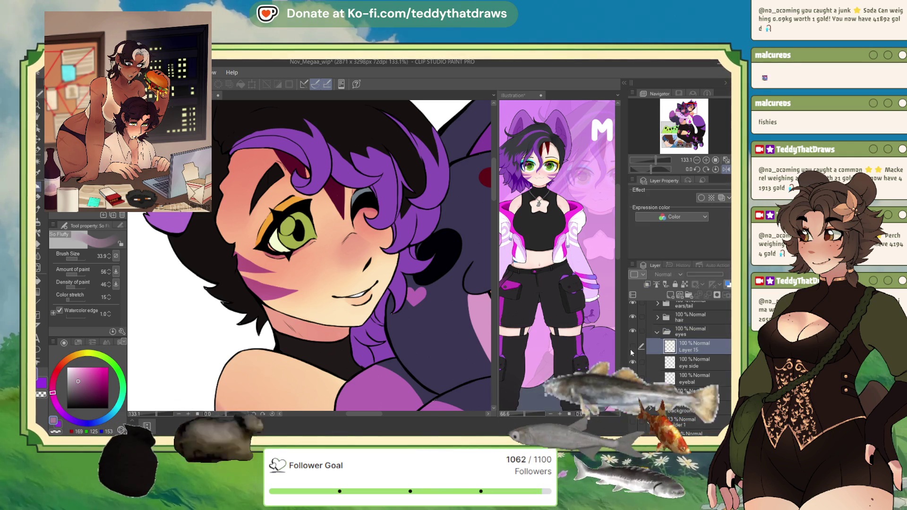
pyautogui.click(699, 365)
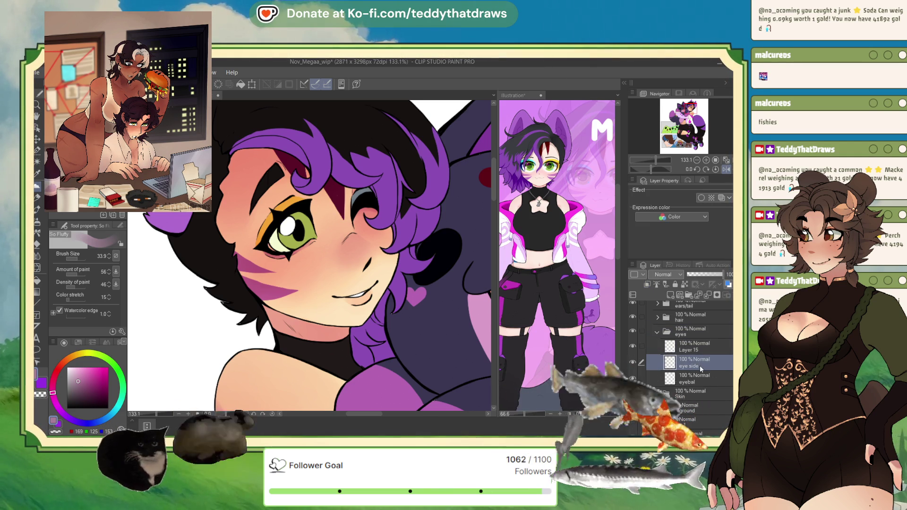
pyautogui.click(703, 299)
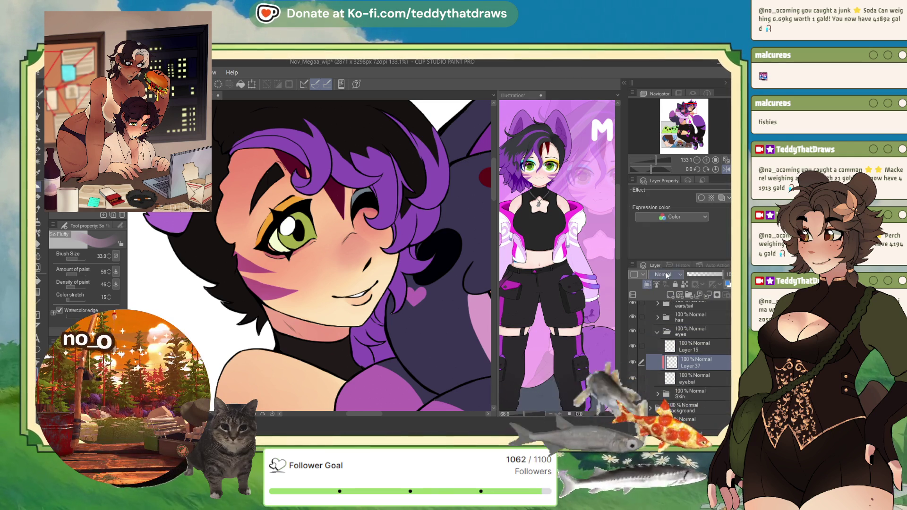
pyautogui.click(65, 220)
pyautogui.click(65, 220)
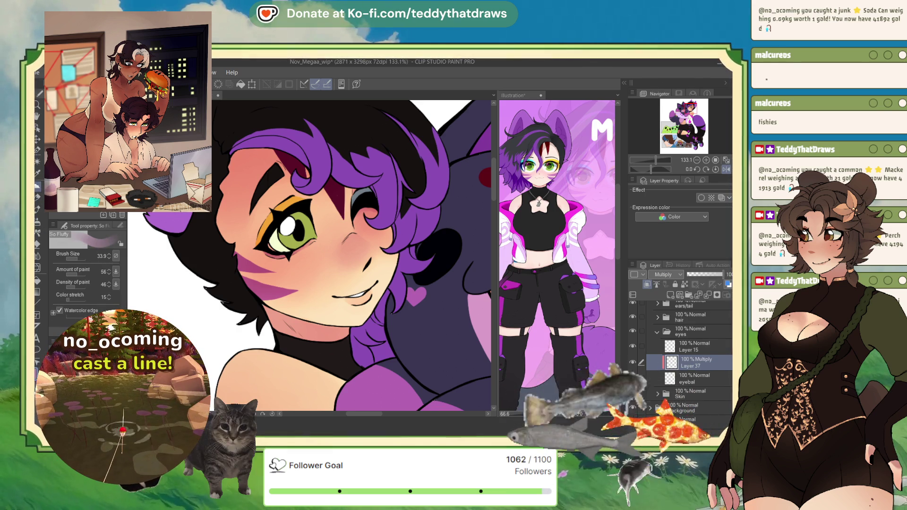
# Step: Add Multiply Layer 38 above Layer 37 and set the So Fluffy brush to 33.9
pyautogui.click(37, 186)
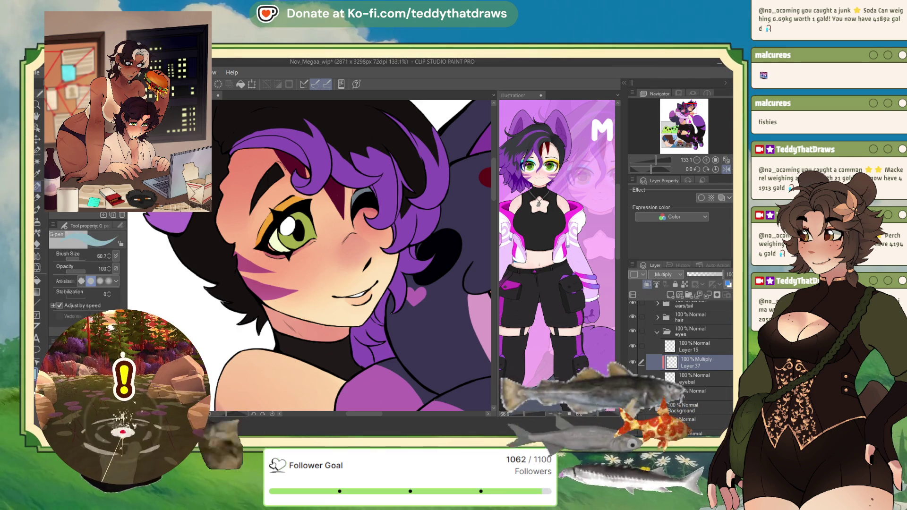
pyautogui.moveTo(654, 170); pyautogui.dragTo(644, 171)
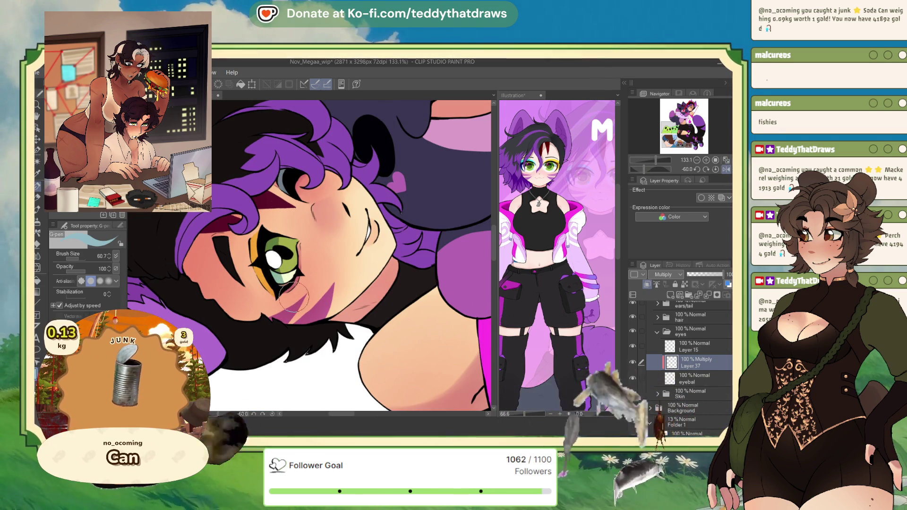
pyautogui.click(697, 169)
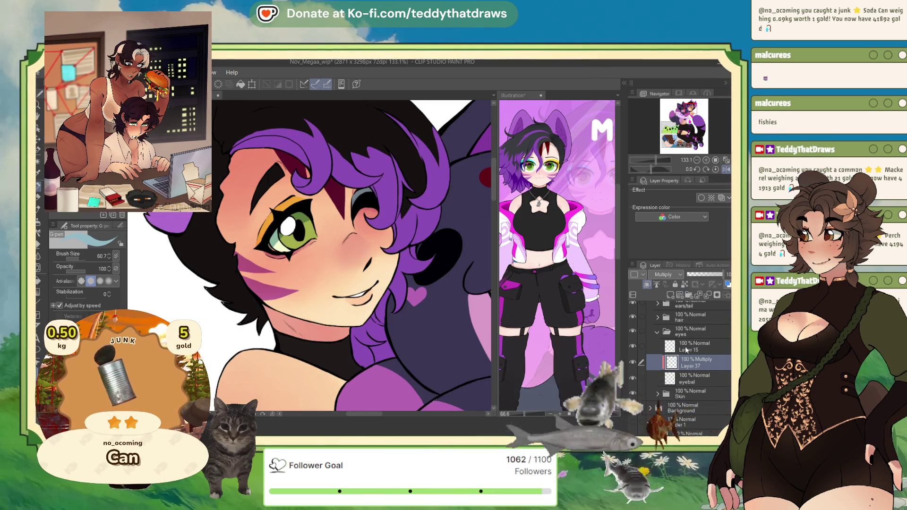
pyautogui.click(670, 295)
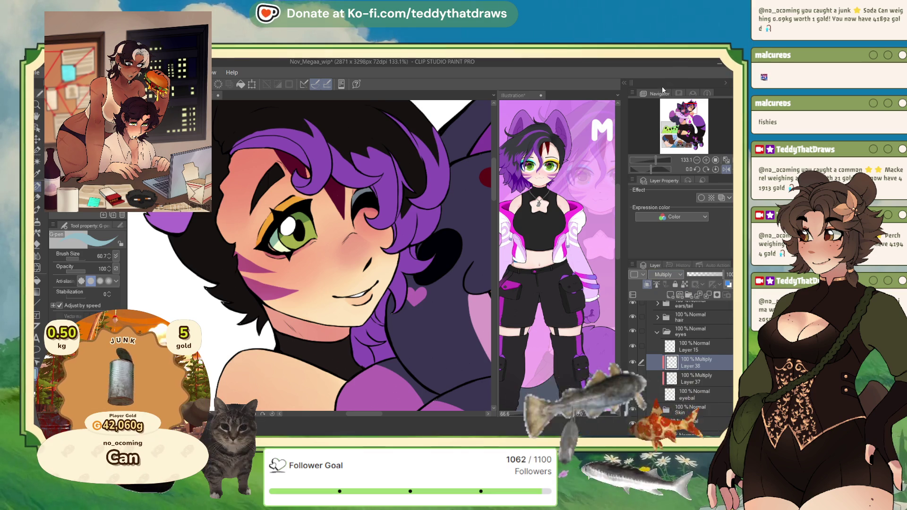
pyautogui.press('b')
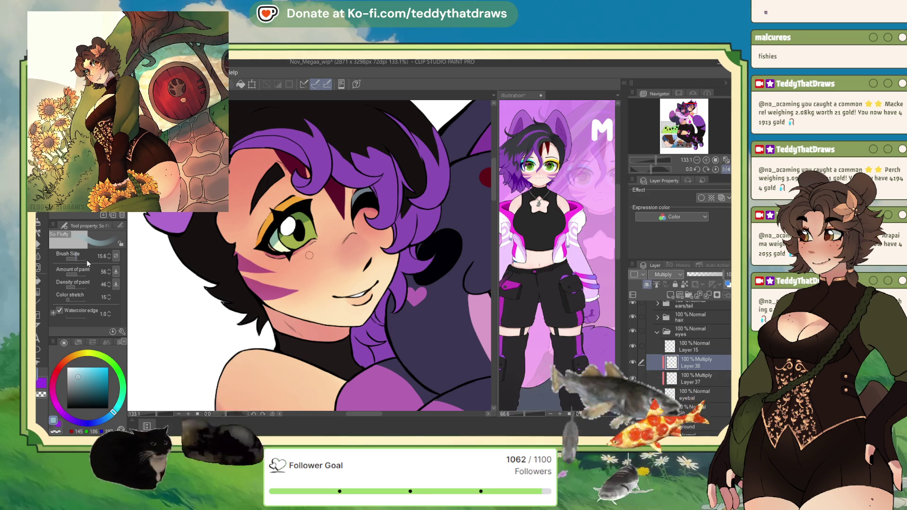
pyautogui.click(78, 259)
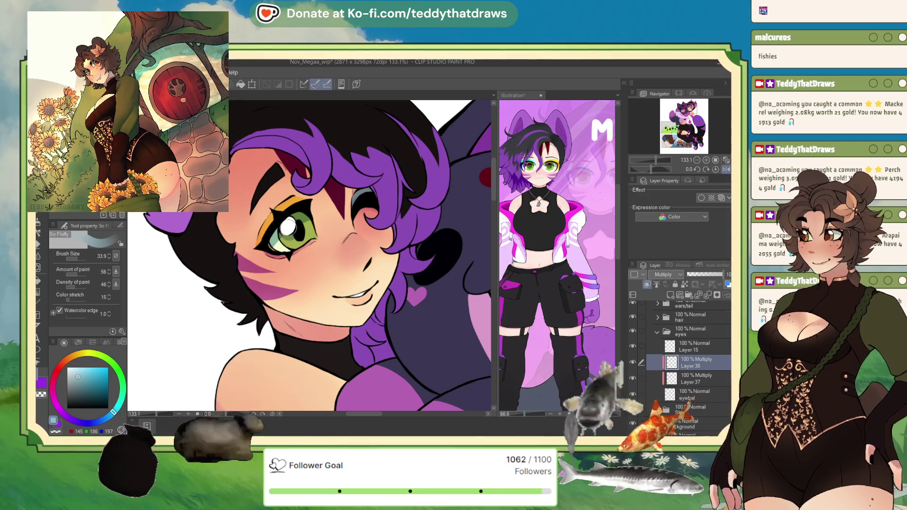
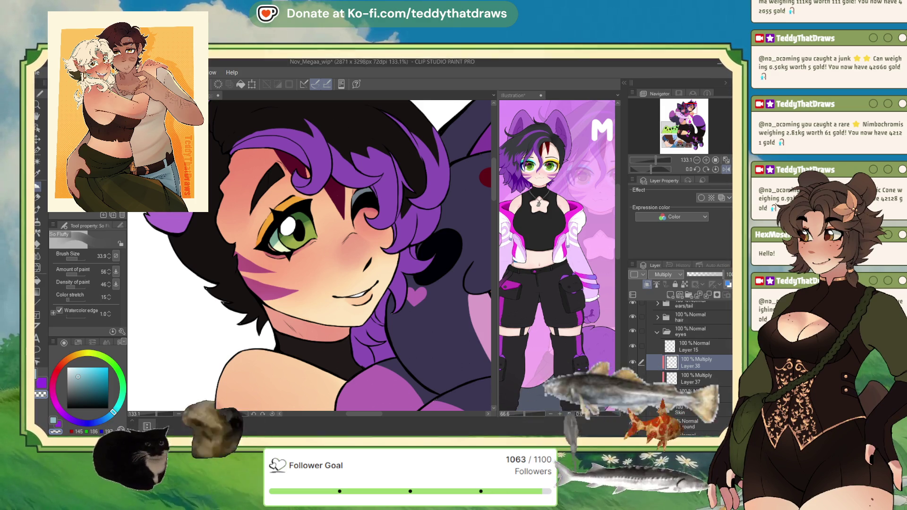
# Step: Zoom out to 27.5% to frame the whole girl and plush, then zoom back to about 36.7%
pyautogui.hotkey('ctrl', '-')
pyautogui.hotkey('ctrl', '-')
pyautogui.hotkey('ctrl', '-')
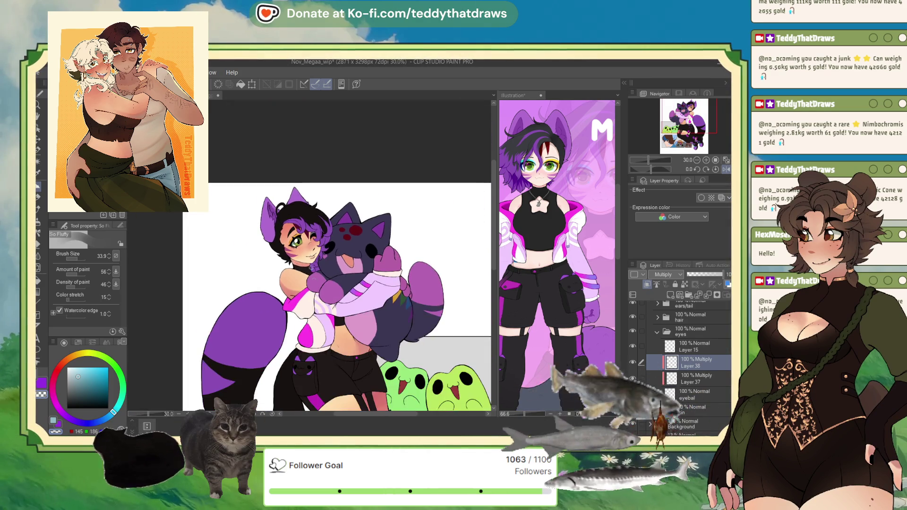
pyautogui.hotkey('ctrl', '-')
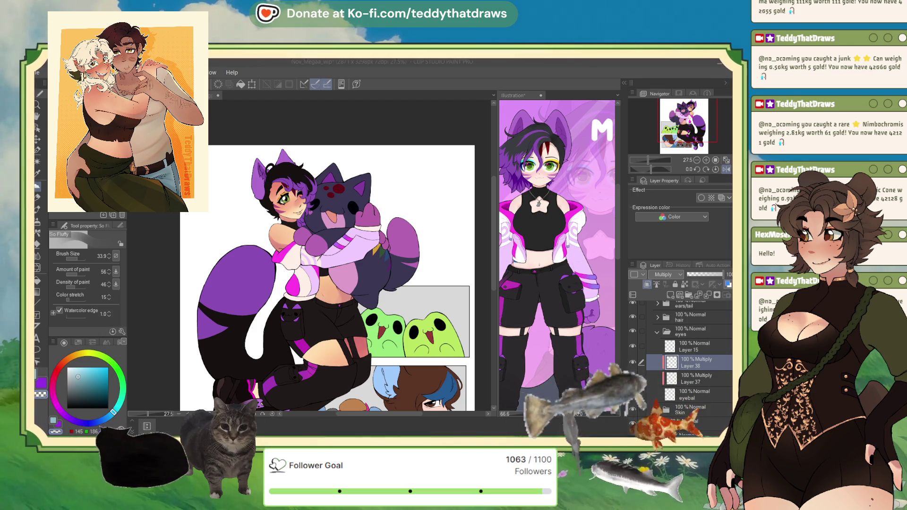
pyautogui.moveTo(474, 159); pyautogui.dragTo(464, 150)
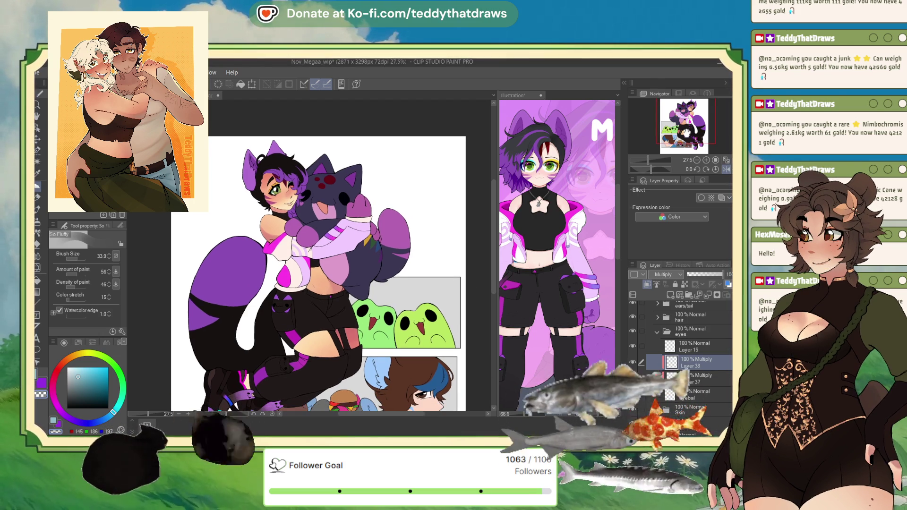
pyautogui.scroll(3, 189, 201)
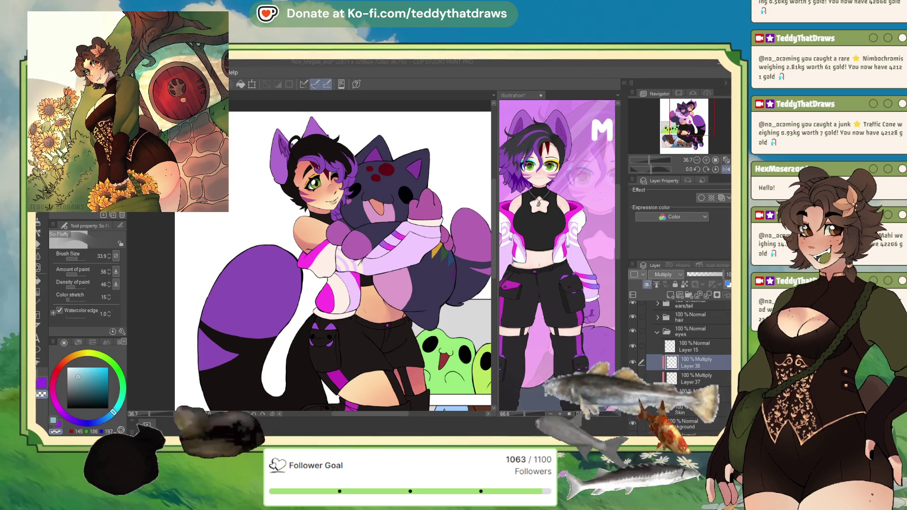
# Step: Zoom in to 146.4% on the girl's face and eye, and add a new layer above Layer 38
pyautogui.scroll(-2, 338, 260)
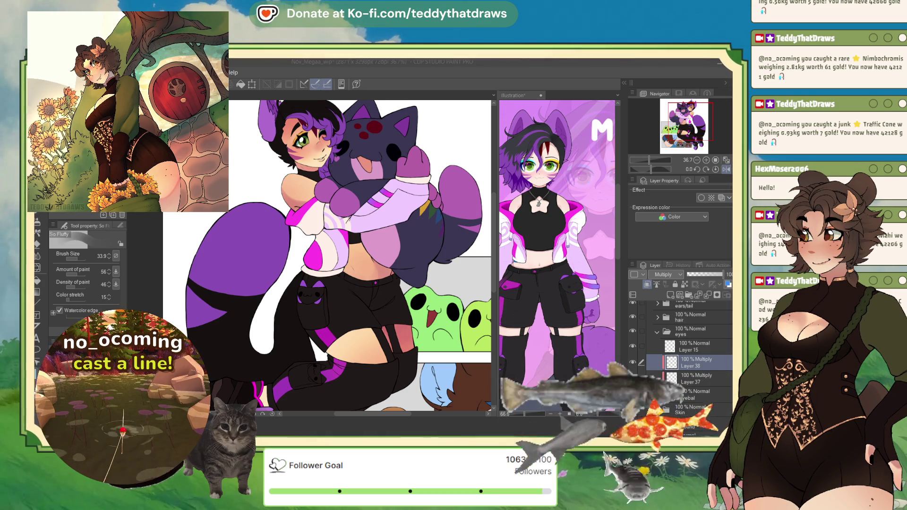
pyautogui.hotkey('ctrl', '-')
pyautogui.scroll(2, 292, 227)
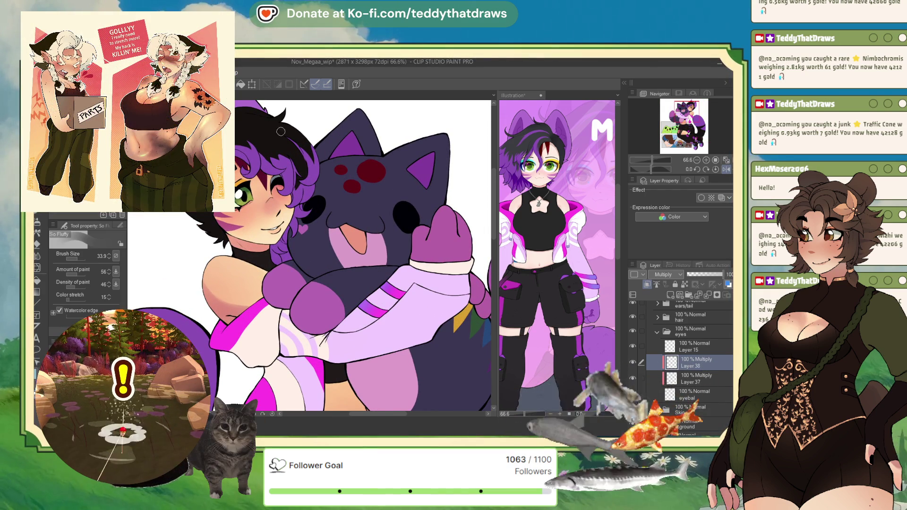
pyautogui.scroll(3, 274, 139)
pyautogui.scroll(2, 260, 152)
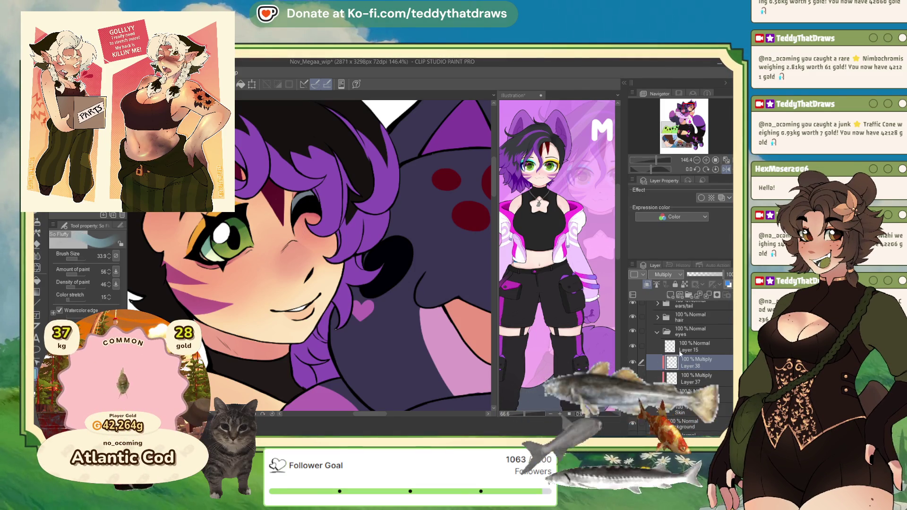
pyautogui.click(647, 284)
# Step: Clip the new Glow dodge layer to the one below and set up an orange Soft airbrush at size 33.9
pyautogui.click(648, 285)
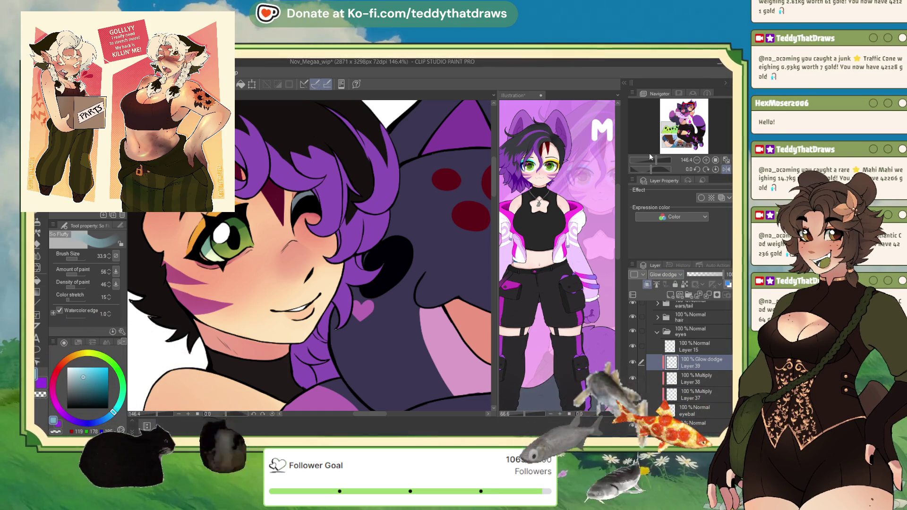
pyautogui.press('b')
pyautogui.click(83, 260)
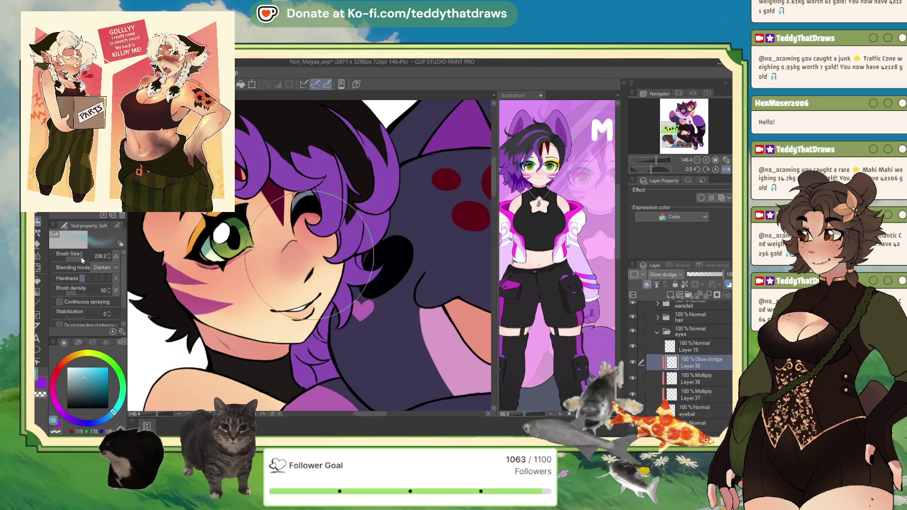
pyautogui.moveTo(82, 259); pyautogui.dragTo(76, 259)
pyautogui.click(71, 358)
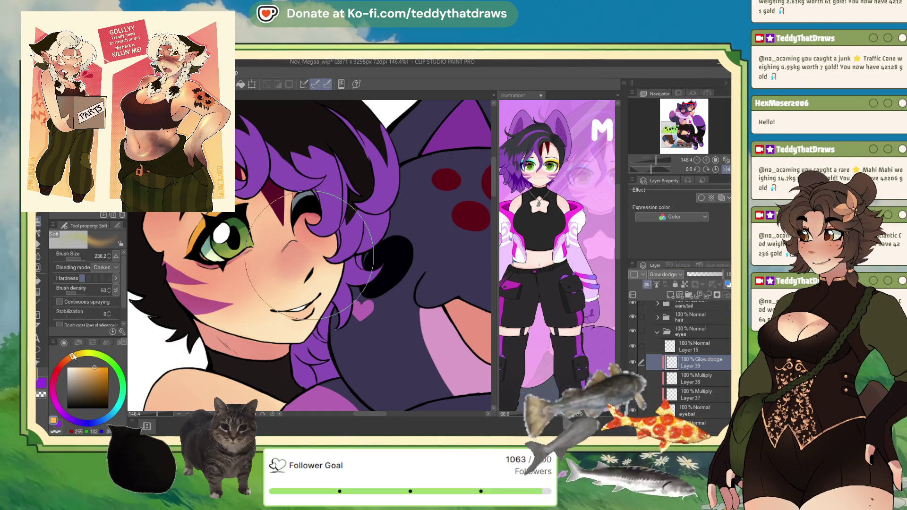
pyautogui.moveTo(75, 255); pyautogui.dragTo(71, 256)
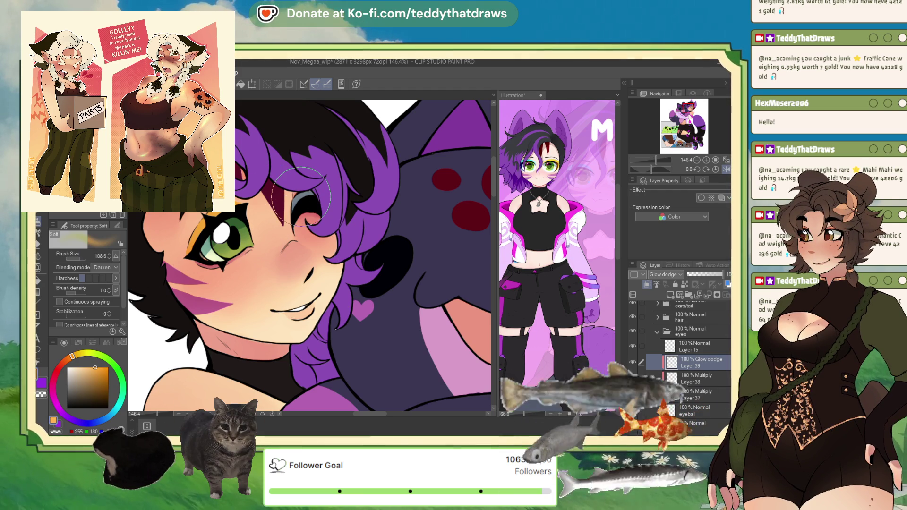
pyautogui.moveTo(74, 259); pyautogui.dragTo(70, 259)
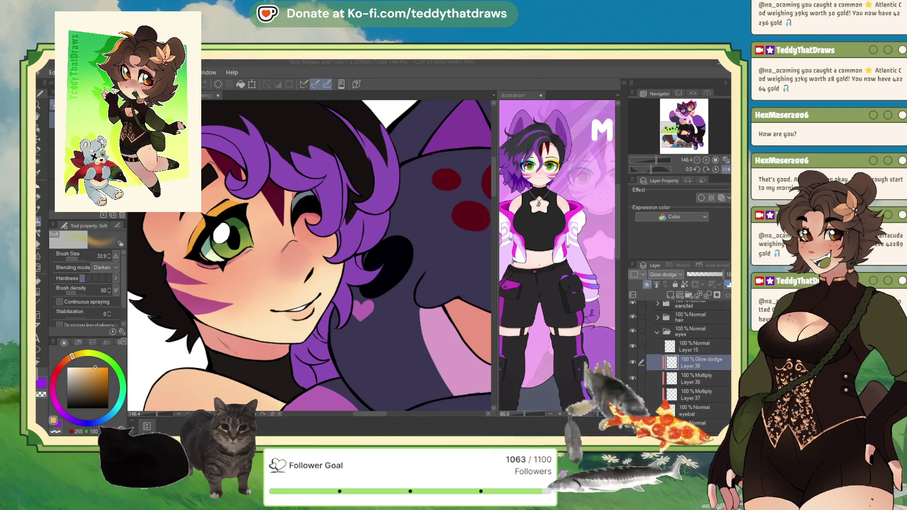
# Step: Brush a soft yellow glow over the green iris on the Glow dodge layer
pyautogui.scroll(-8, 310, 257)
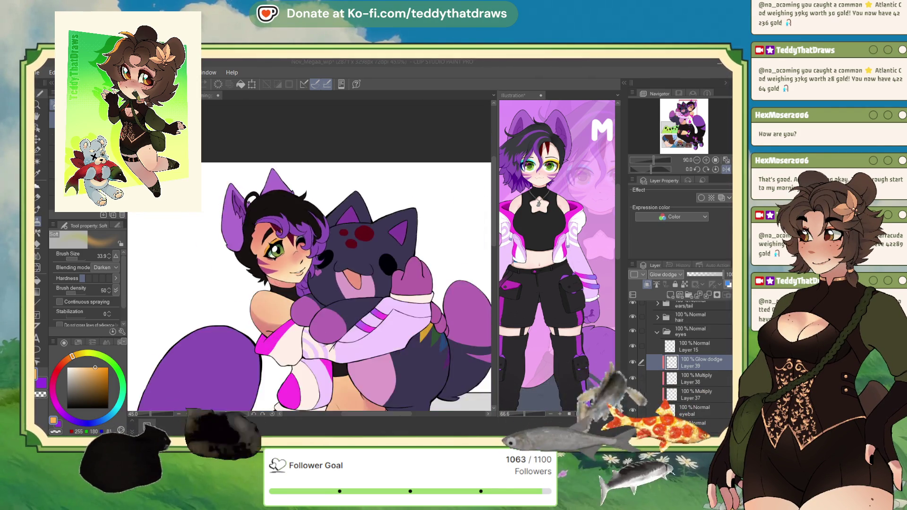
pyautogui.scroll(2, 274, 161)
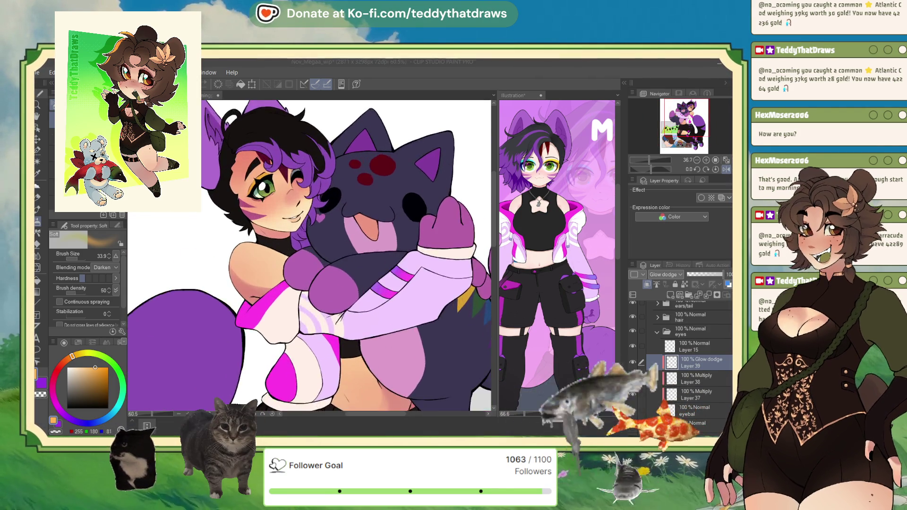
pyautogui.scroll(2, 274, 161)
pyautogui.scroll(2, 274, 160)
pyautogui.scroll(1, 274, 161)
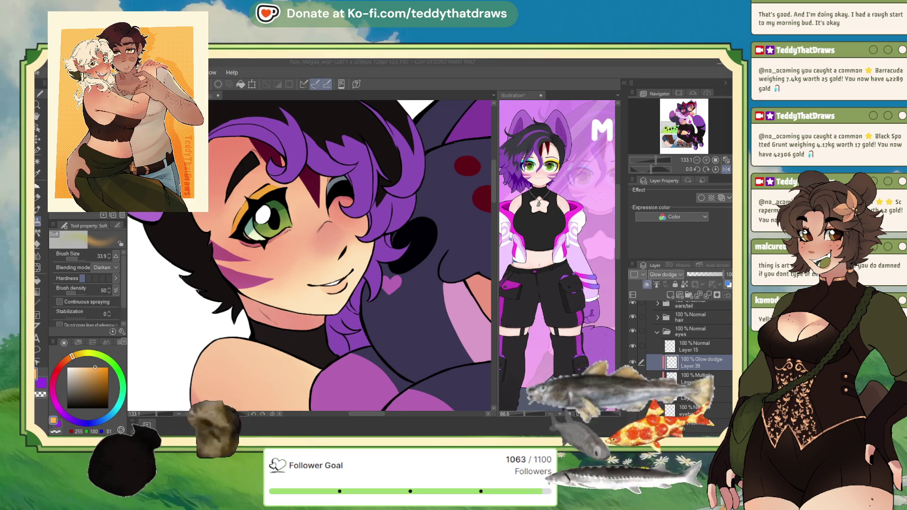
pyautogui.scroll(-10, 349, 255)
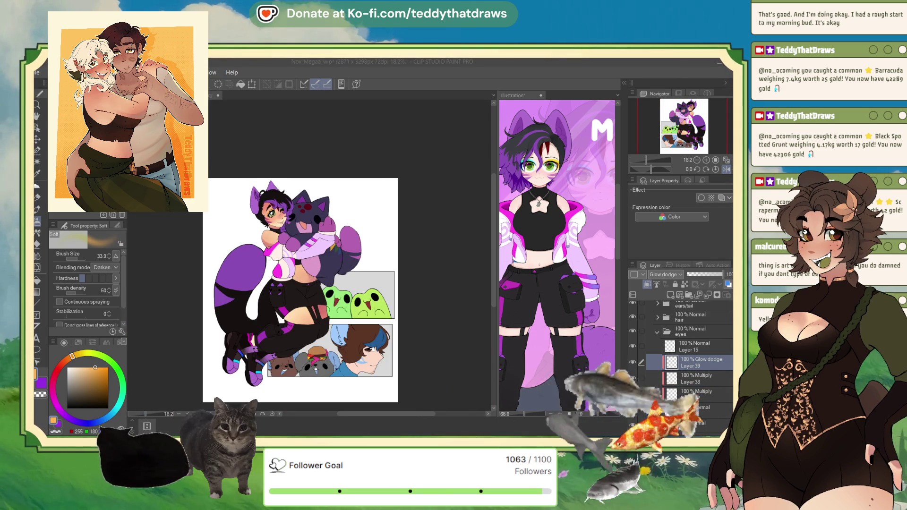
pyautogui.scroll(3, 292, 209)
pyautogui.scroll(3, 291, 209)
pyautogui.scroll(1, 269, 179)
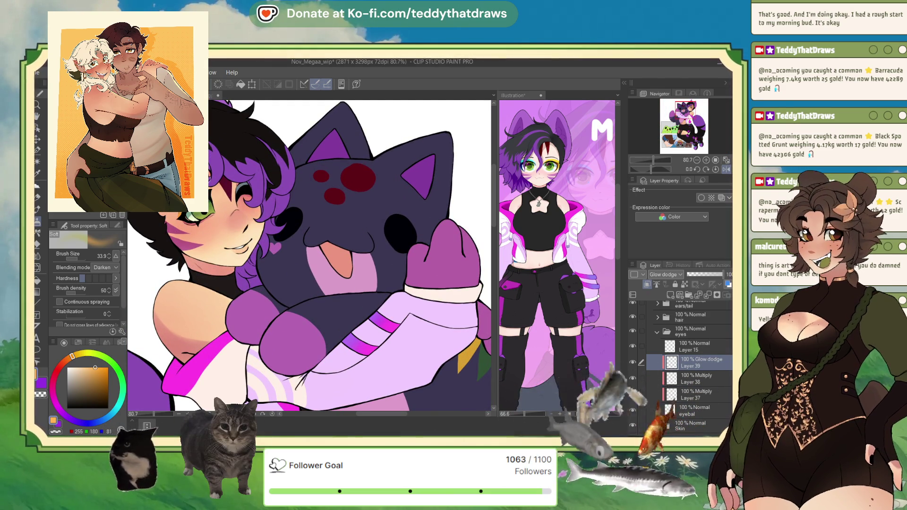
pyautogui.scroll(2, 217, 207)
pyautogui.scroll(2, 218, 207)
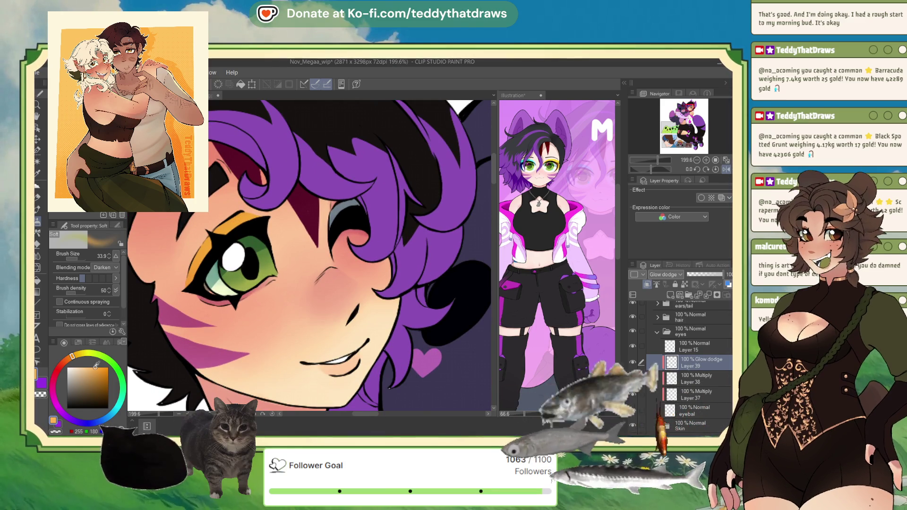
pyautogui.moveTo(233, 262); pyautogui.dragTo(266, 278)
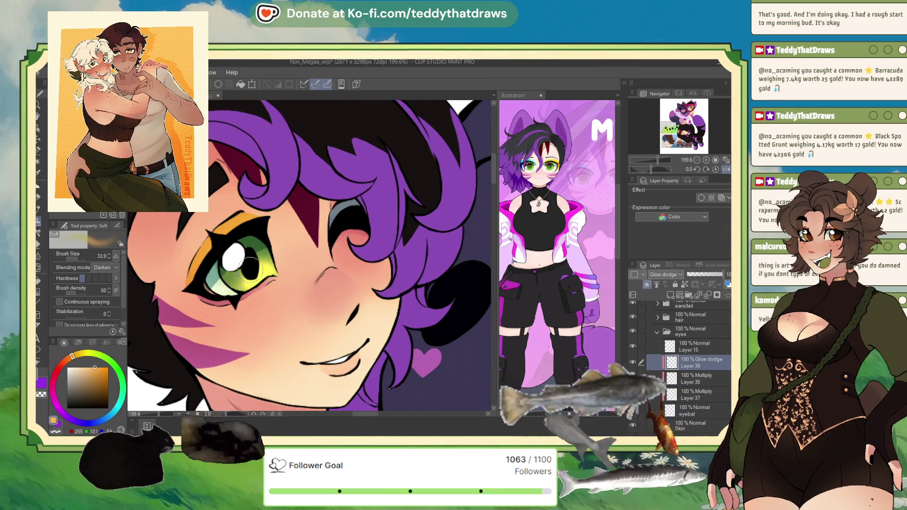
# Step: Drop Layer 39 to 40% opacity, add Glow dodge Layer 40, and switch to a smaller G-pen
pyautogui.moveTo(723, 274); pyautogui.dragTo(702, 275)
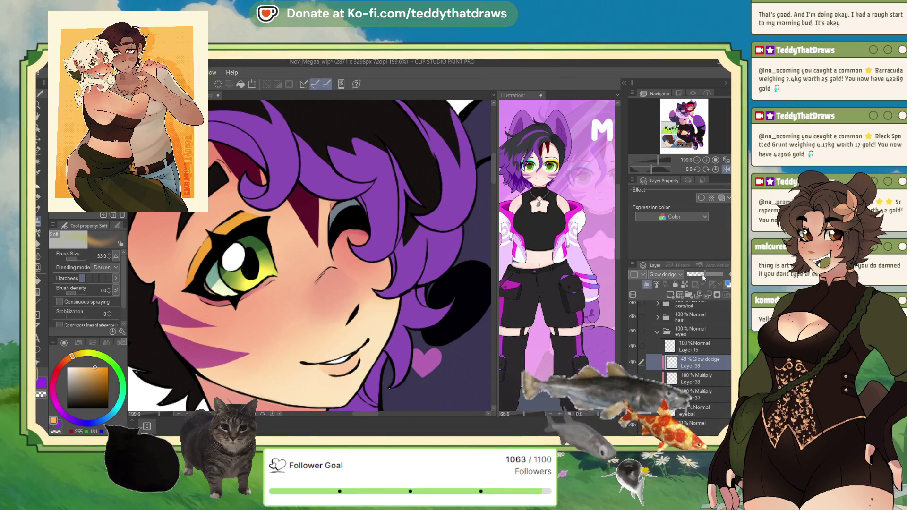
pyautogui.click(667, 294)
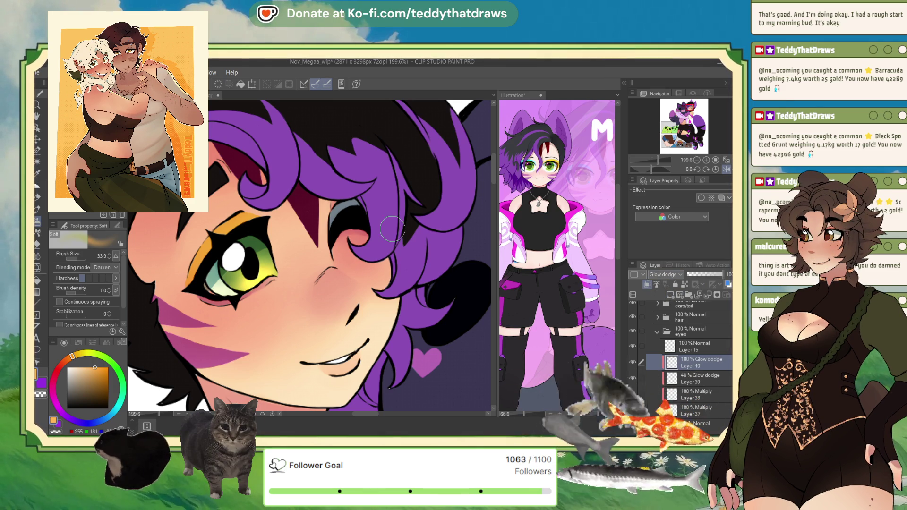
pyautogui.press('b')
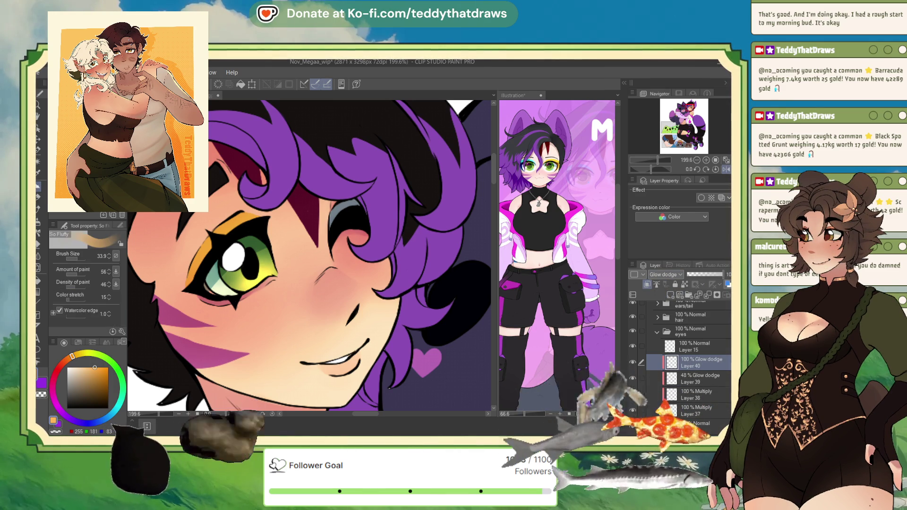
pyautogui.press('p')
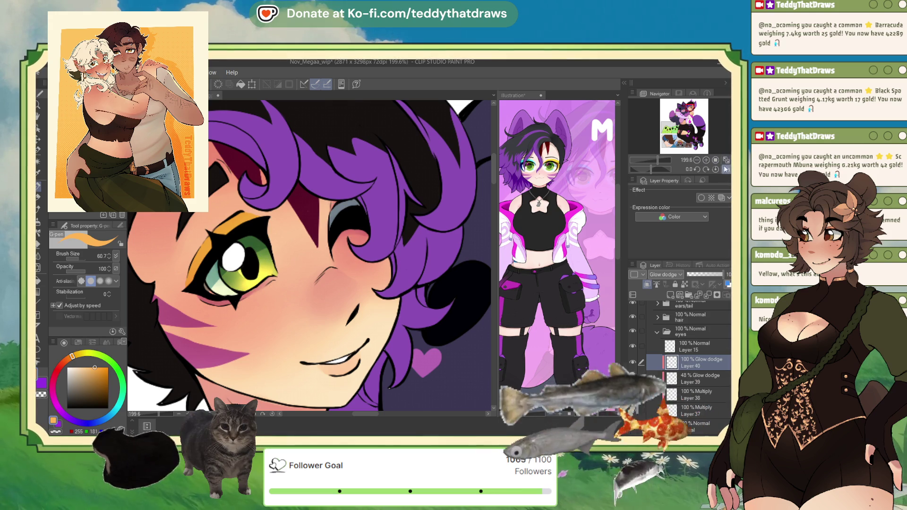
pyautogui.press('h')
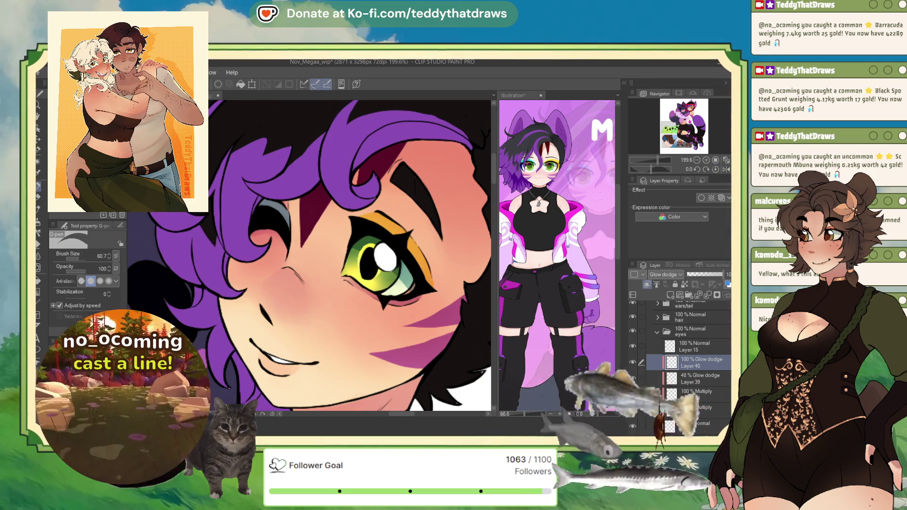
pyautogui.click(79, 260)
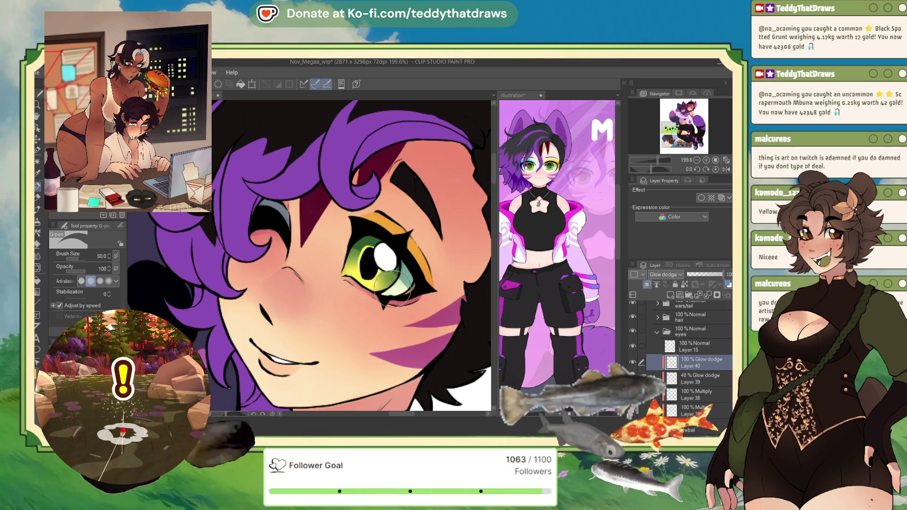
# Step: Browse the Layer panel, briefly selecting Layer 15 before returning to Glow dodge Layer 40
pyautogui.scroll(-5, 361, 275)
pyautogui.scroll(3, 357, 185)
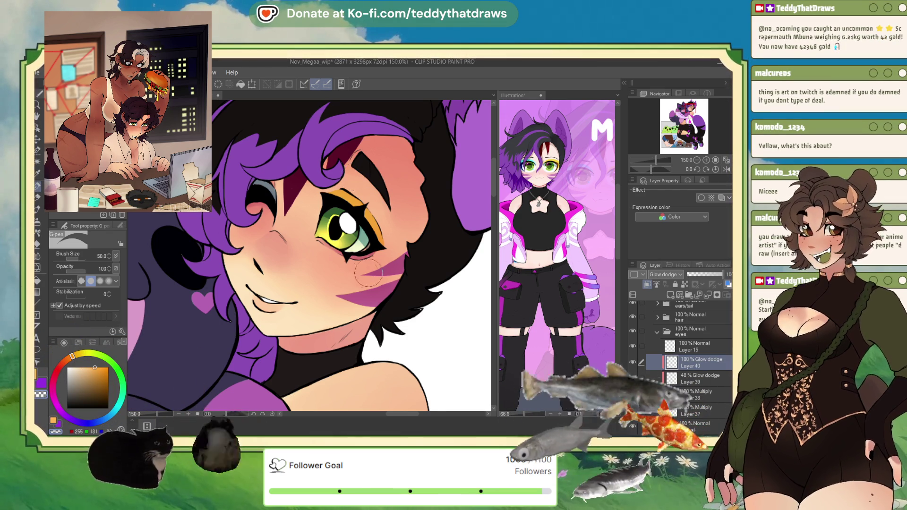
pyautogui.scroll(-3, 370, 270)
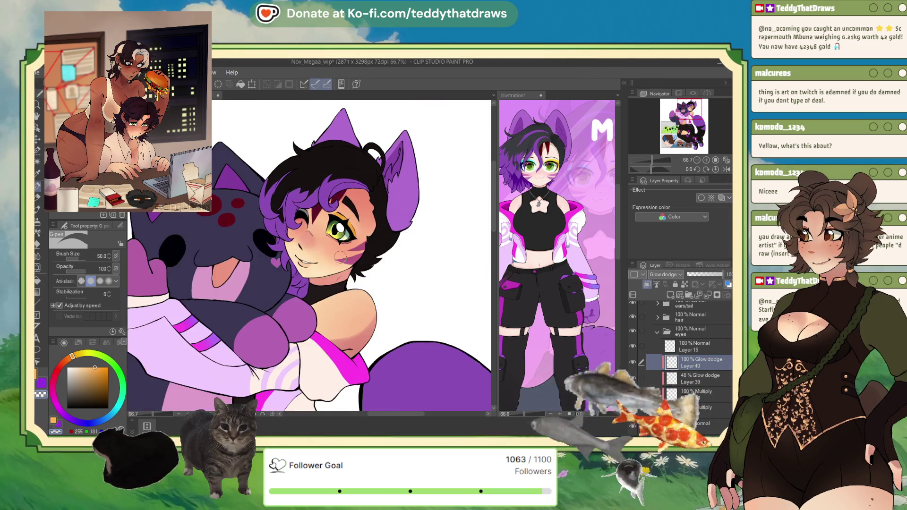
pyautogui.scroll(-2, 187, 217)
pyautogui.scroll(5, 302, 227)
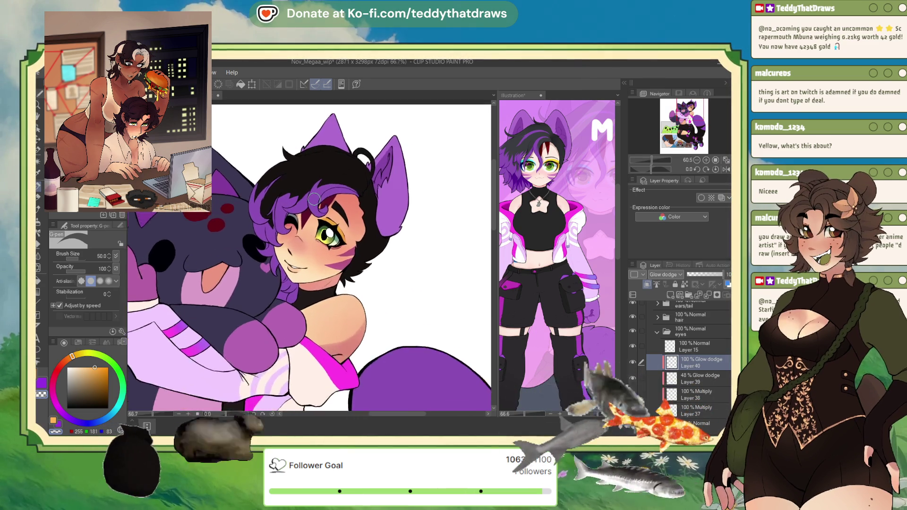
pyautogui.click(691, 352)
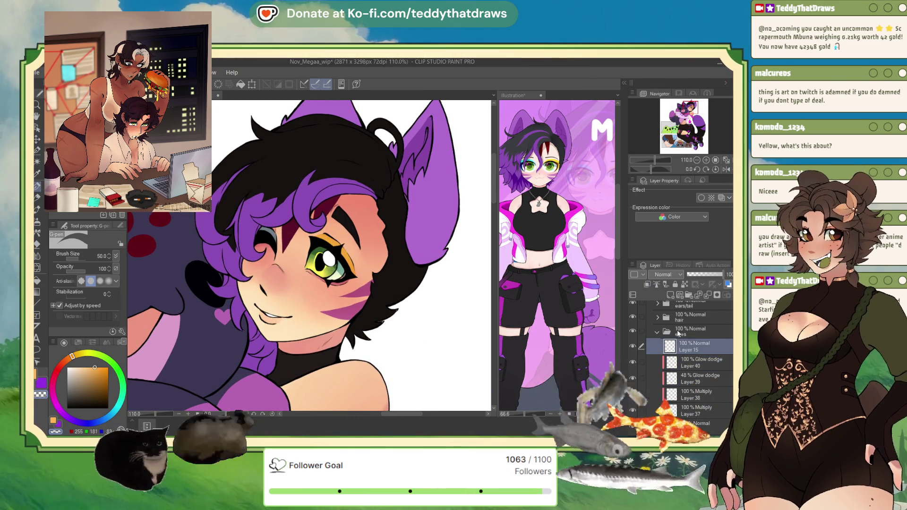
pyautogui.click(692, 361)
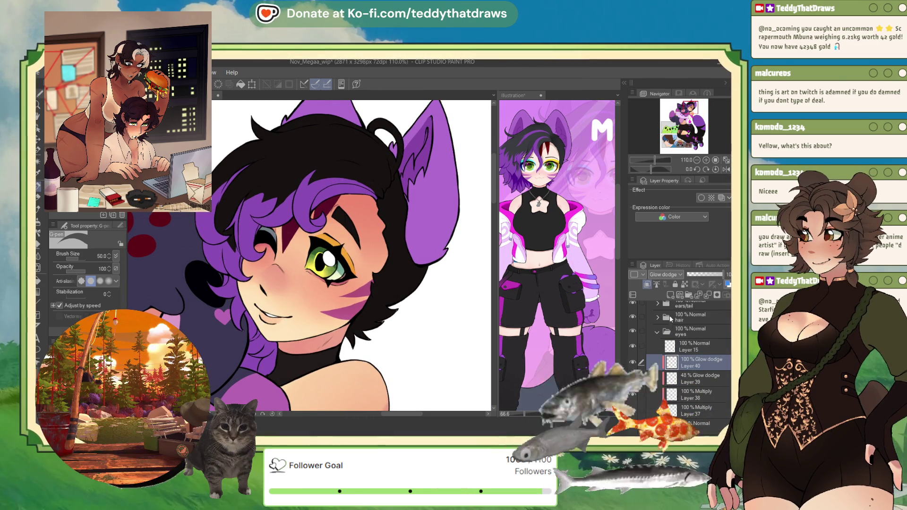
pyautogui.scroll(1, 295, 186)
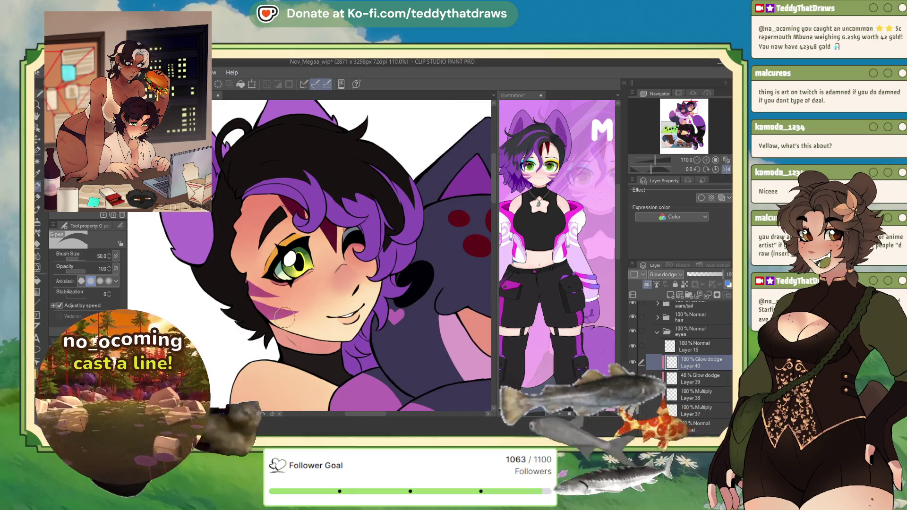
pyautogui.scroll(1, 295, 186)
pyautogui.scroll(1, 296, 185)
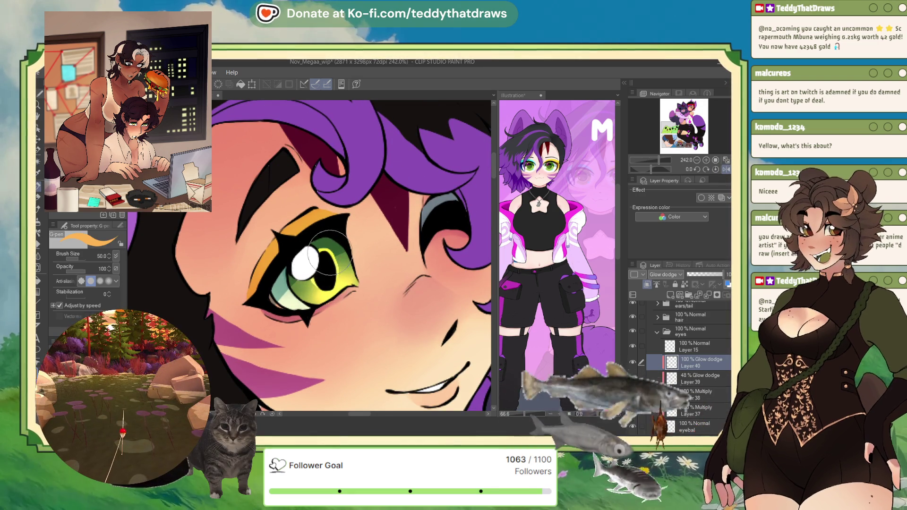
pyautogui.scroll(-1, 339, 246)
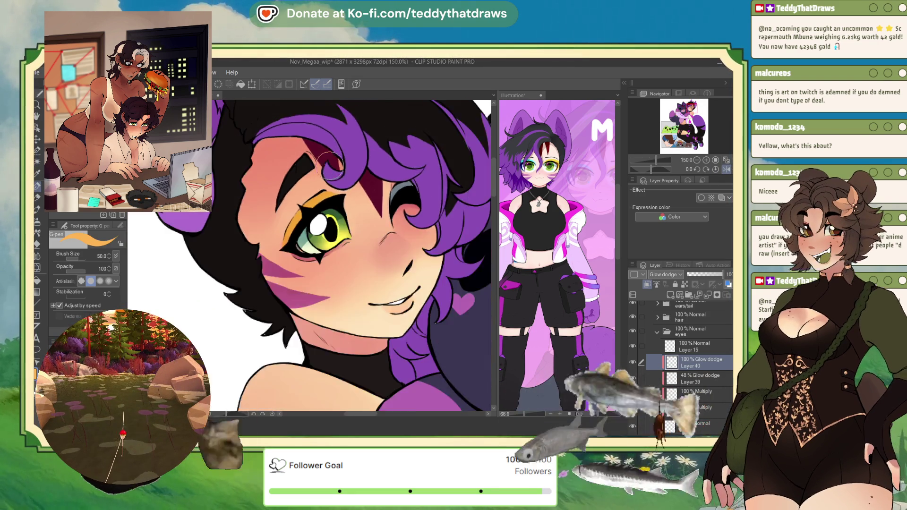
pyautogui.scroll(-2, 330, 245)
pyautogui.scroll(-1, 317, 245)
pyautogui.scroll(2, 331, 215)
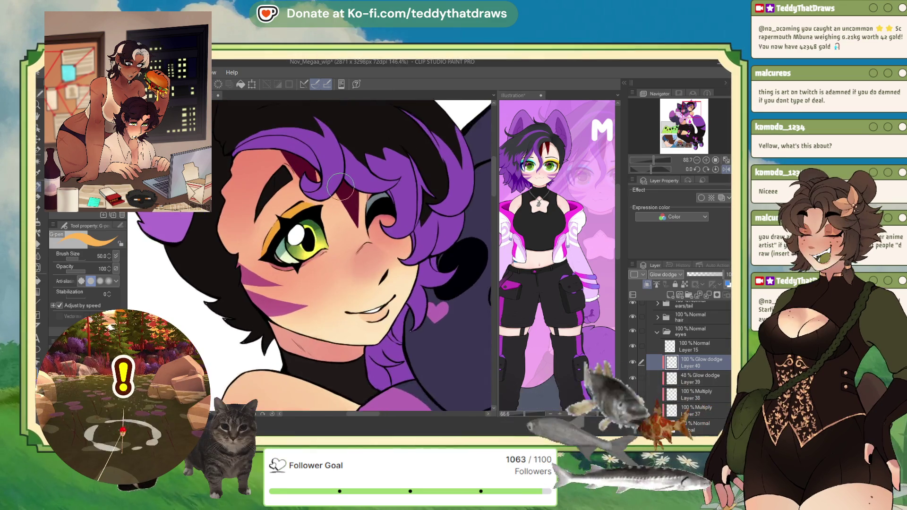
pyautogui.scroll(2, 330, 215)
# Step: Collapse the eyes group, expand the hair folder, and add Layer 41 above Layer 14
pyautogui.click(657, 337)
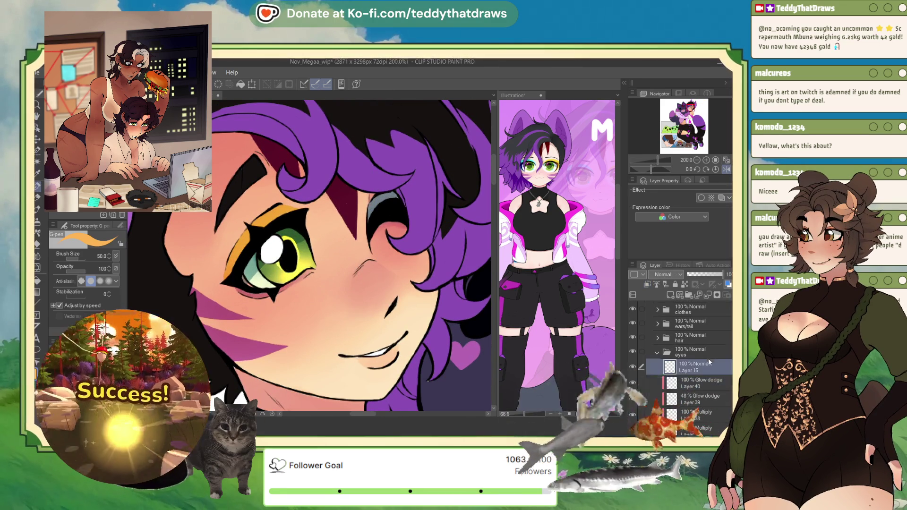
pyautogui.click(690, 352)
pyautogui.scroll(3, 685, 340)
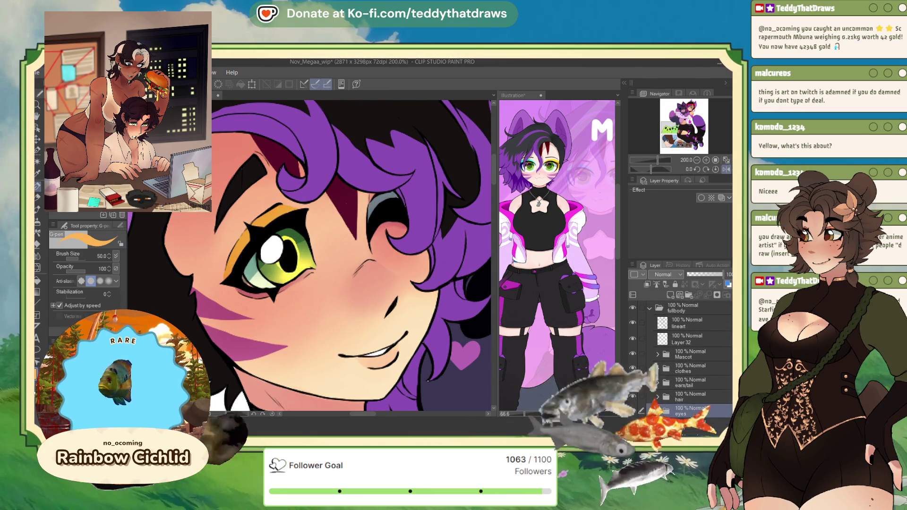
pyautogui.click(685, 323)
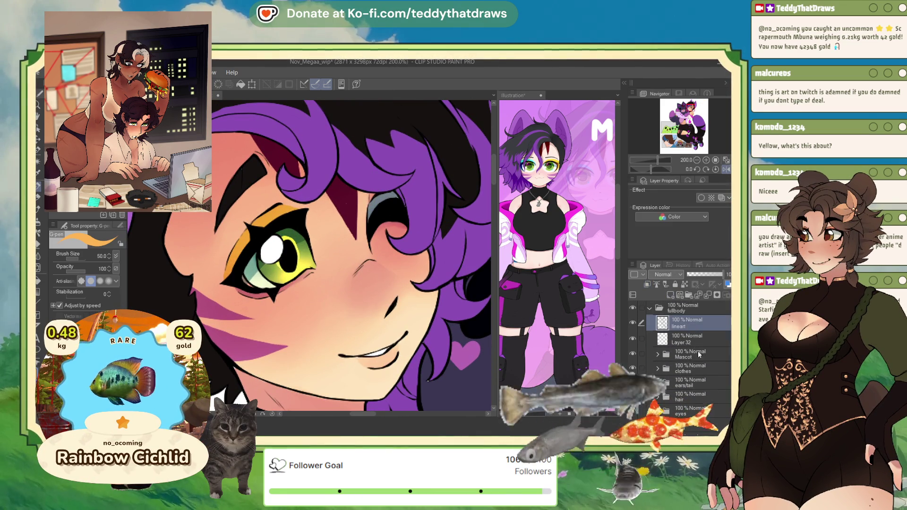
pyautogui.scroll(-3, 681, 331)
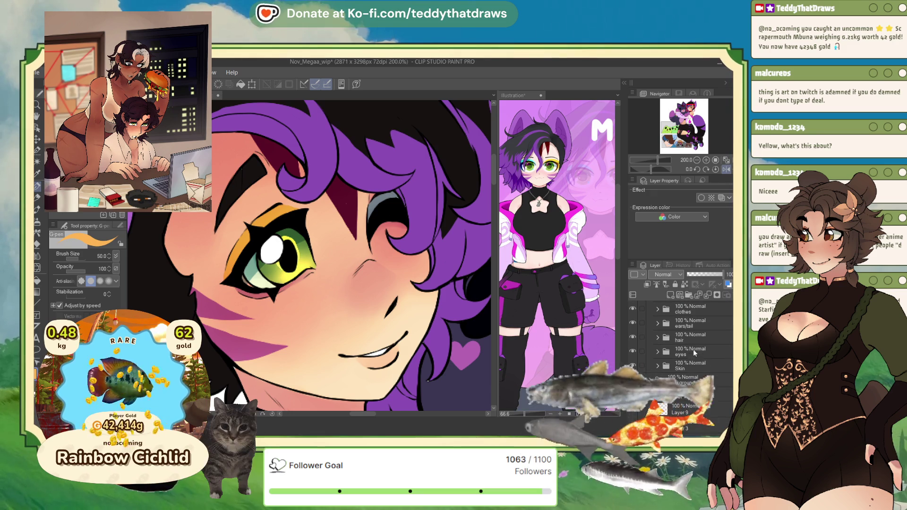
pyautogui.click(657, 338)
pyautogui.click(690, 339)
pyautogui.click(670, 295)
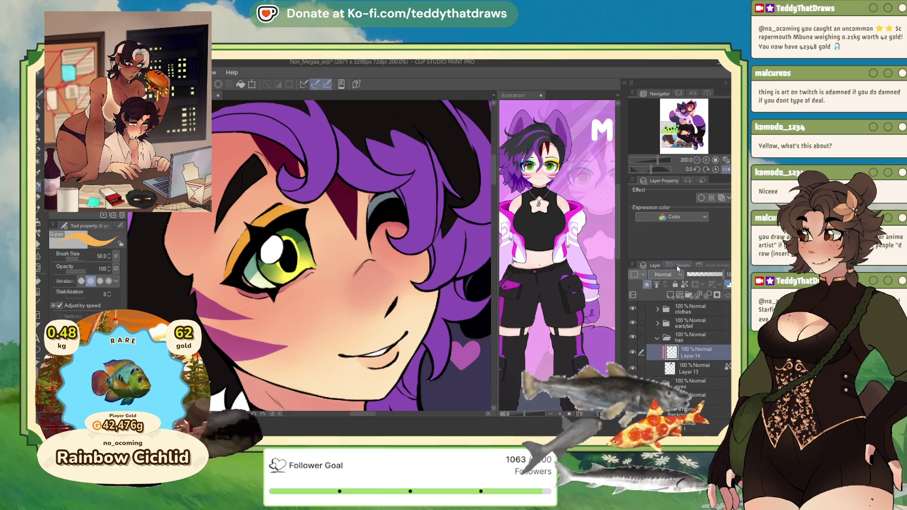
pyautogui.click(664, 274)
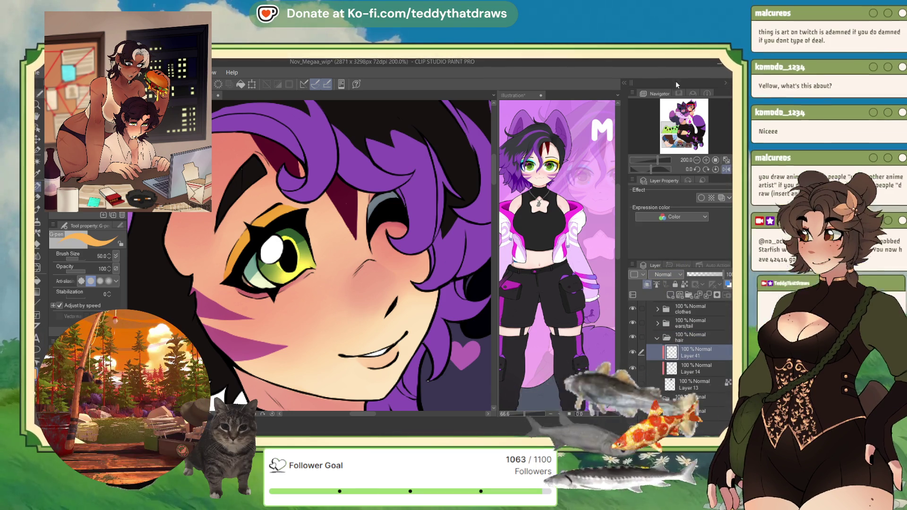
# Step: Set Layer 41 to Multiply and paint pale blue-lavender shadows on the hair strand by the chin
pyautogui.click(663, 84)
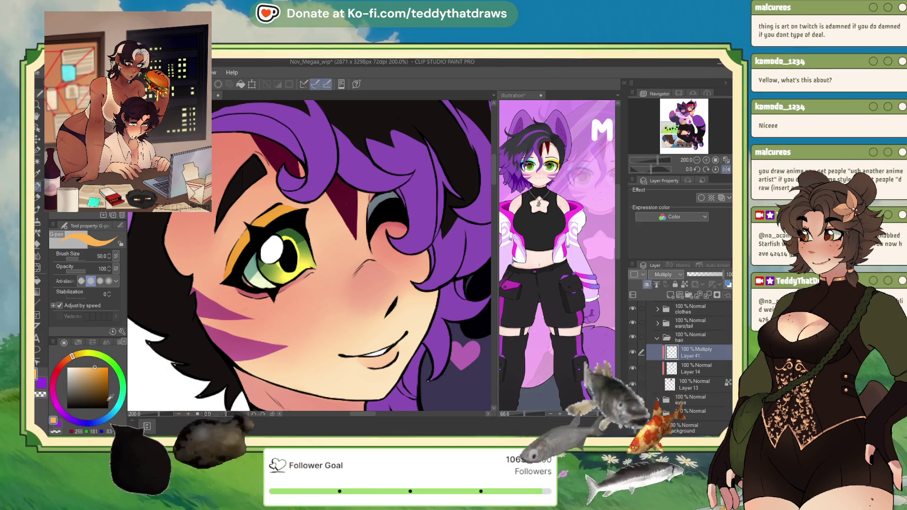
pyautogui.click(89, 423)
pyautogui.click(80, 375)
pyautogui.click(103, 420)
pyautogui.click(82, 377)
pyautogui.scroll(-2, 141, 340)
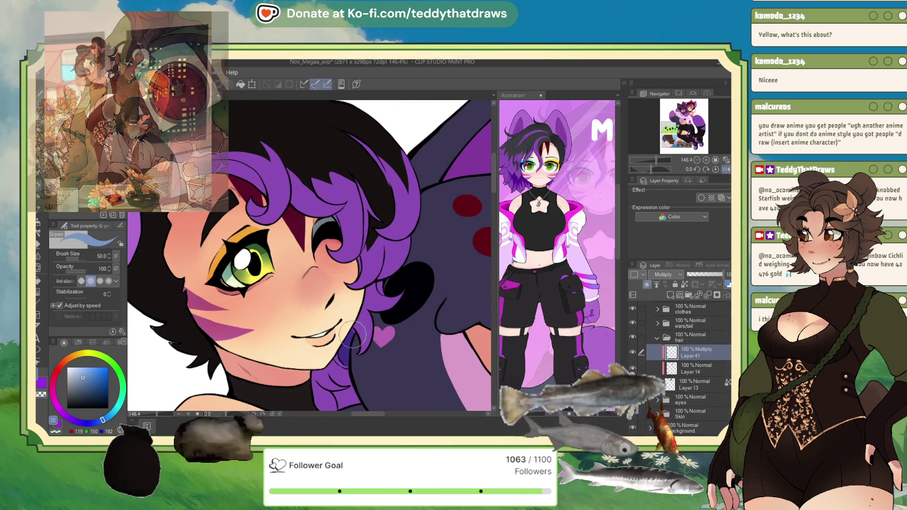
pyautogui.moveTo(347, 340)
pyautogui.mouseDown()
pyautogui.moveTo(354, 376)
pyautogui.moveTo(332, 385)
pyautogui.mouseUp()
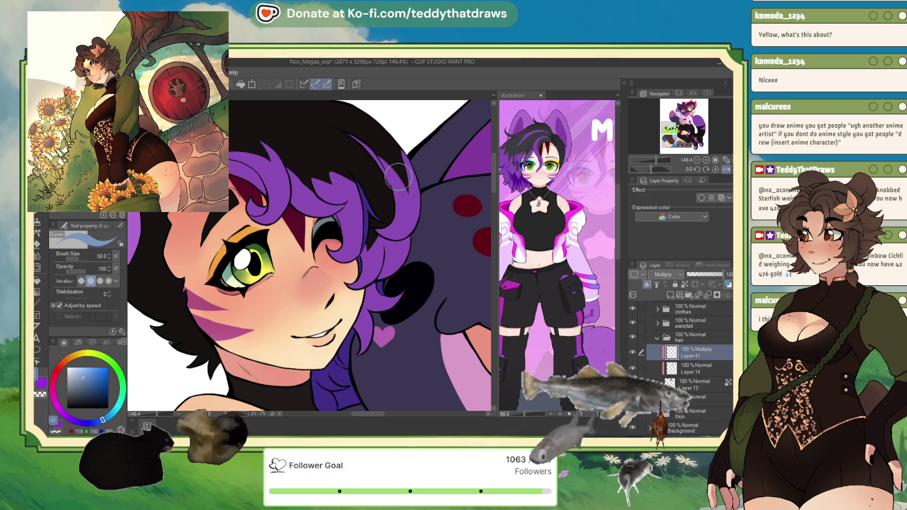
# Step: Auto-select the unfilled and grey hair areas and fill them with purple
pyautogui.press('w')
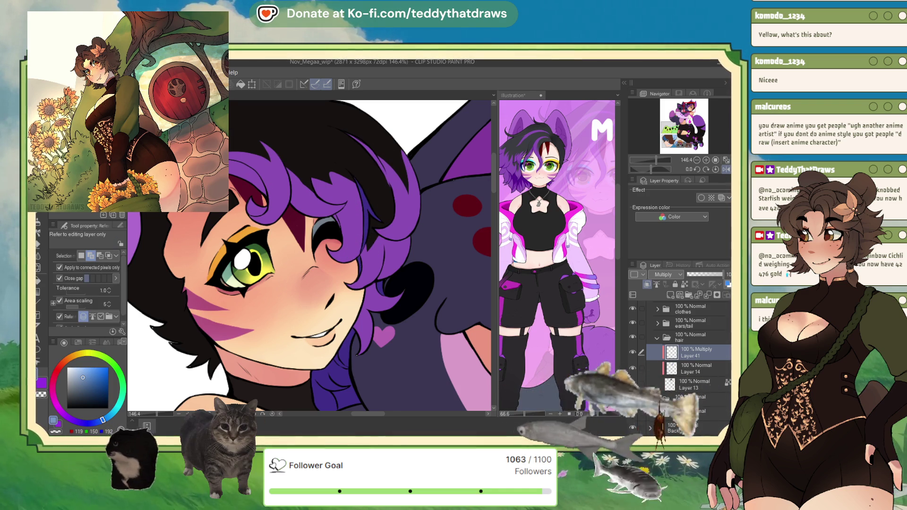
pyautogui.click(257, 207)
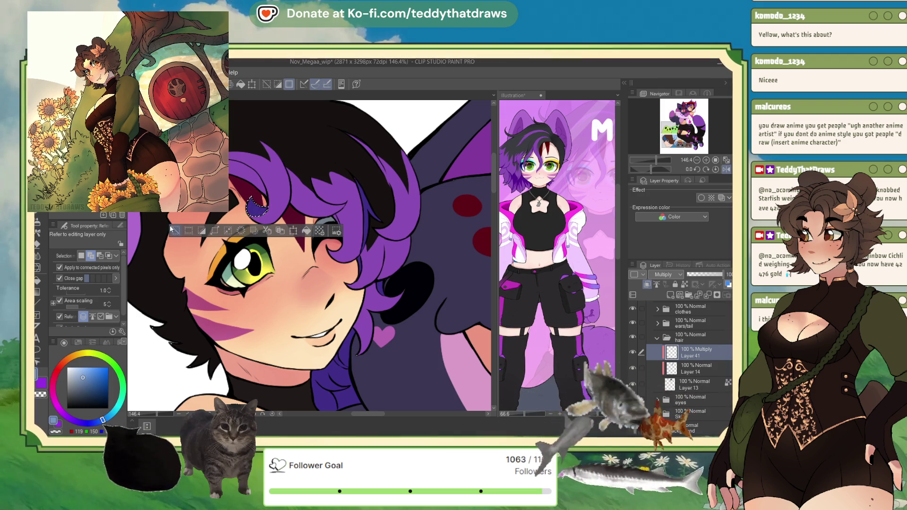
pyautogui.click(248, 182)
pyautogui.click(271, 211)
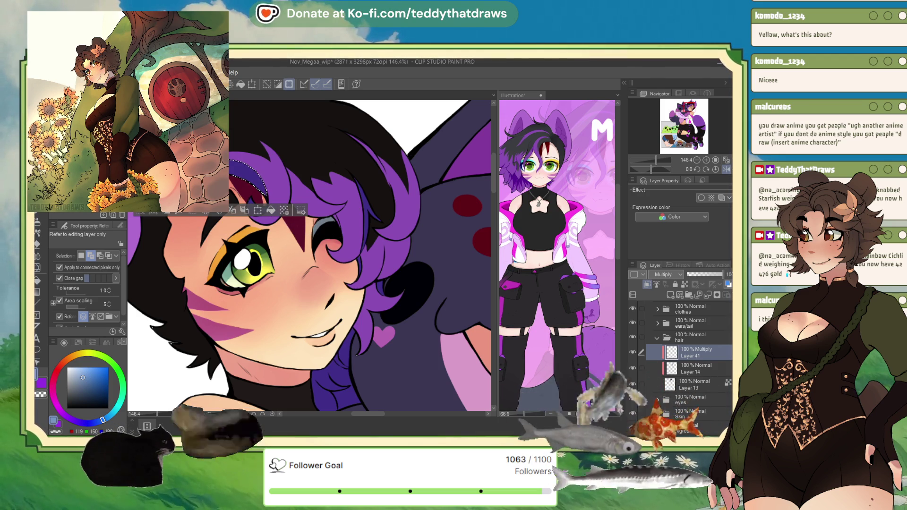
pyautogui.hotkey('ctrl', 'd')
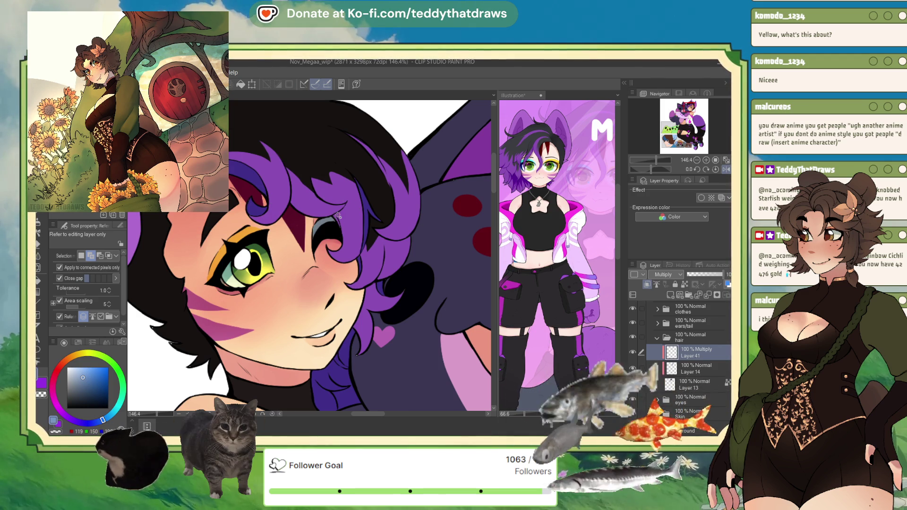
pyautogui.click(335, 218)
pyautogui.click(384, 235)
pyautogui.hotkey('ctrl', 'd')
pyautogui.press('p')
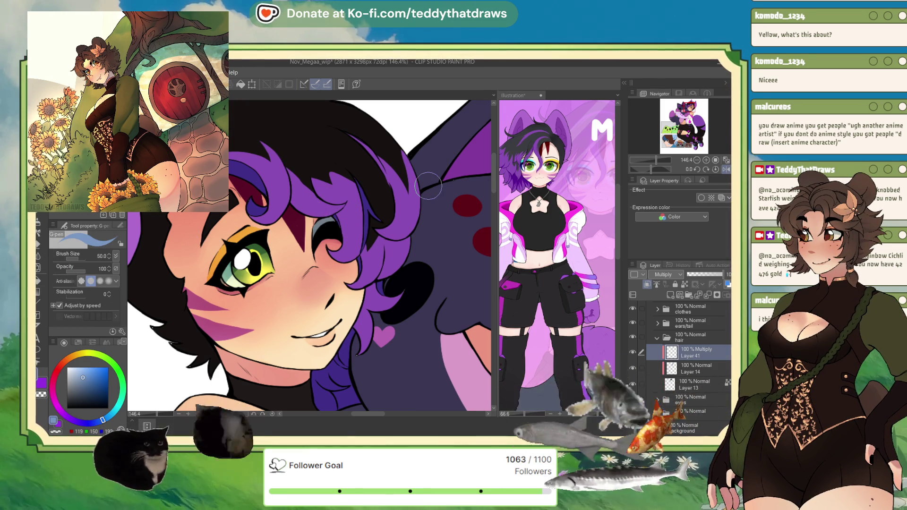
# Step: Lower Layer 41 to 56% opacity and add Layer 42 set to Multiply
pyautogui.click(707, 277)
pyautogui.scroll(-3, 363, 193)
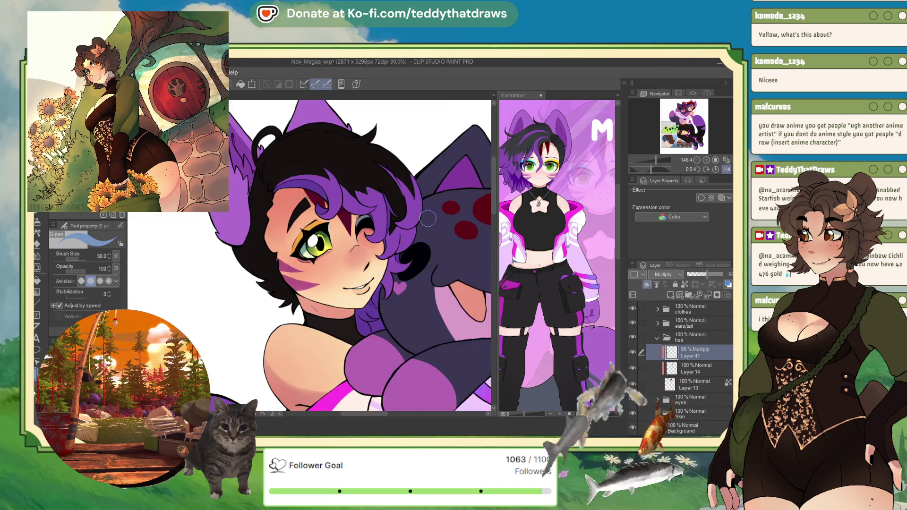
pyautogui.scroll(3, 341, 228)
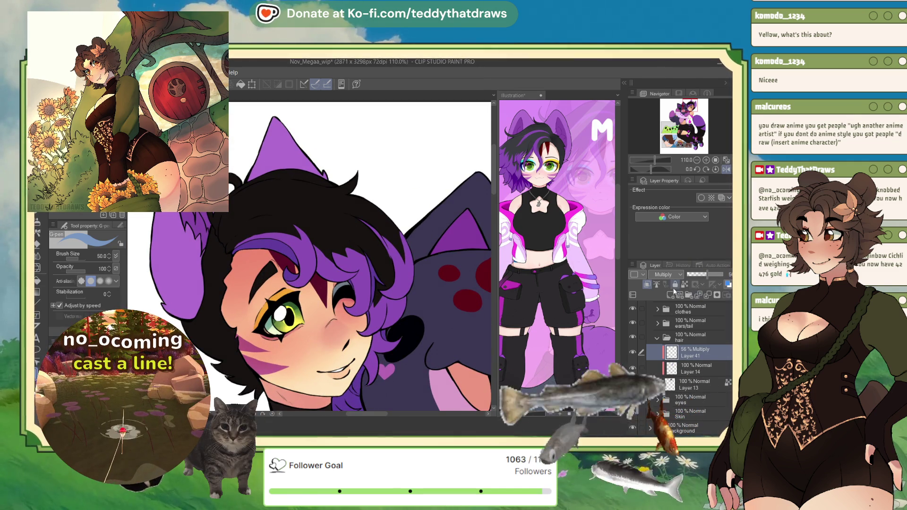
pyautogui.click(657, 285)
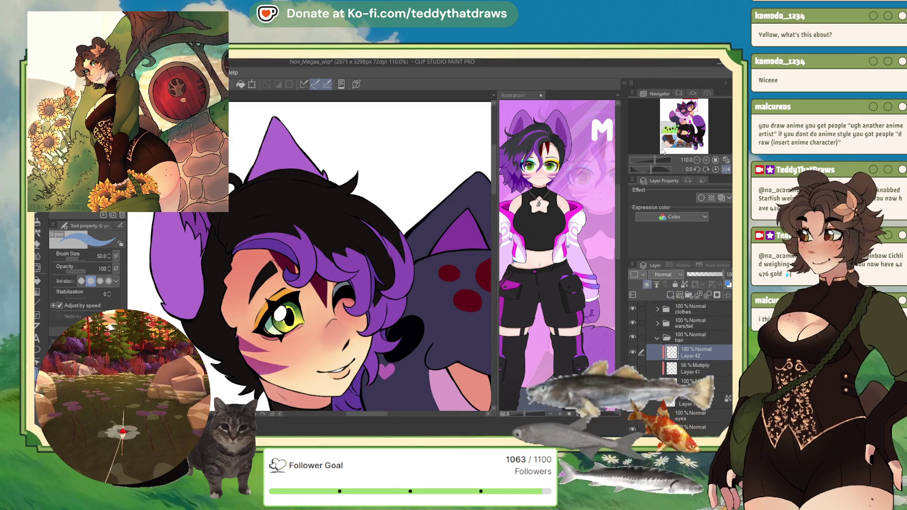
pyautogui.click(665, 275)
pyautogui.click(665, 295)
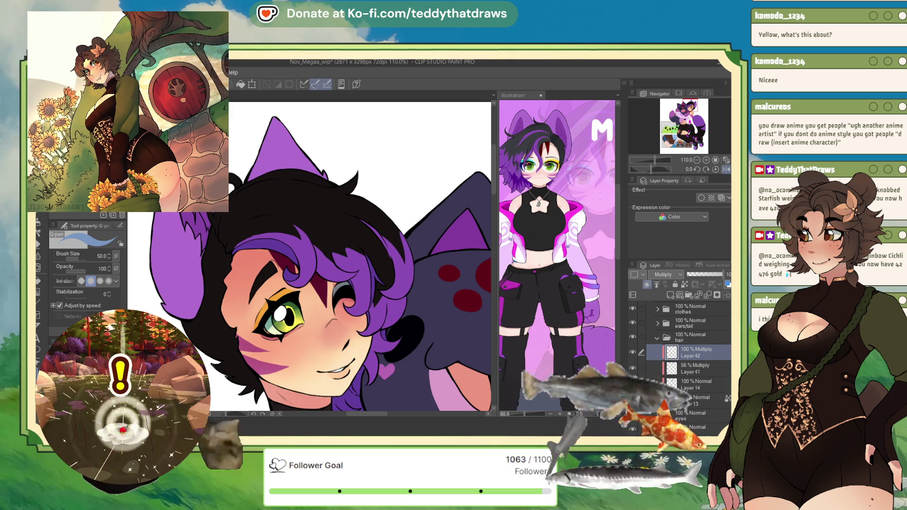